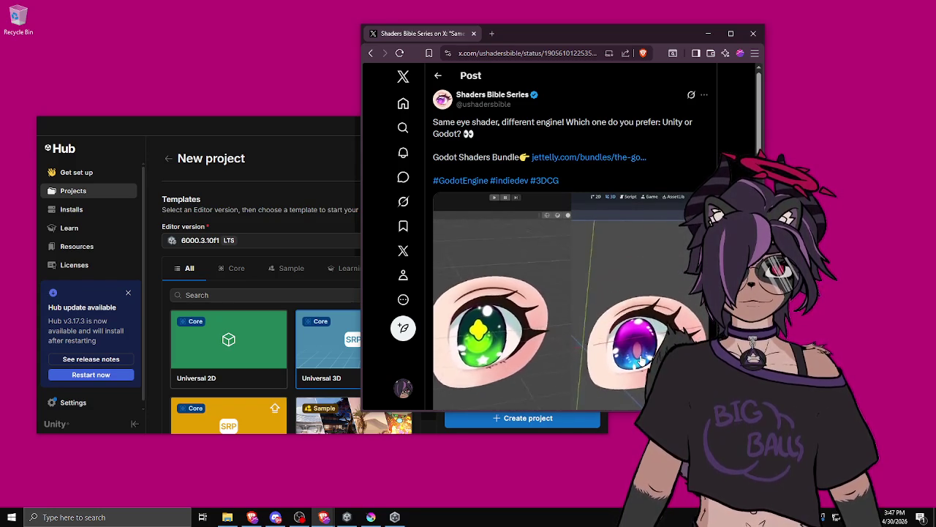
# Resize the browser larger so the Shaders Bible Series Unity-vs-Godot eye shader video is bigger.
pyautogui.moveTo(766, 409)
pyautogui.mouseDown()
pyautogui.moveTo(805, 417)
pyautogui.moveTo(805, 443)
pyautogui.moveTo(781, 433)
pyautogui.mouseUp()
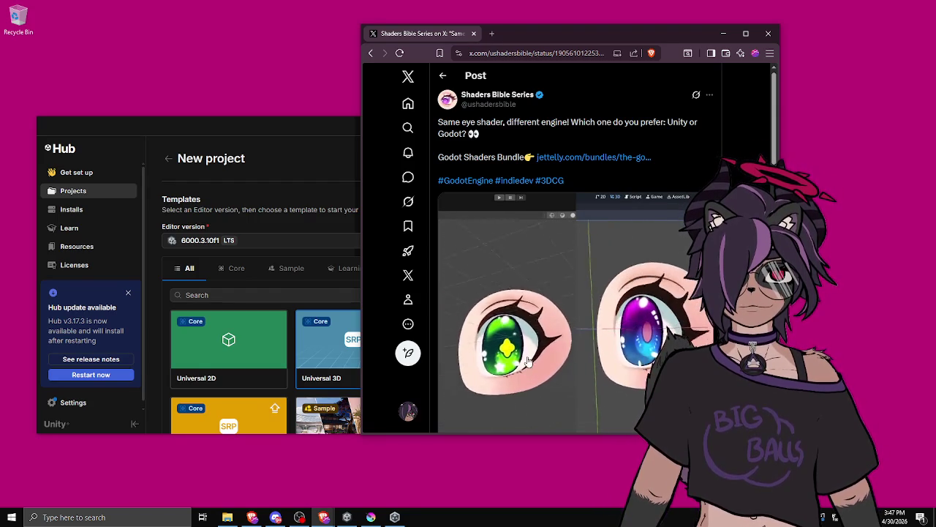
pyautogui.scroll(-2, 660, 330)
pyautogui.scroll(2, 603, 323)
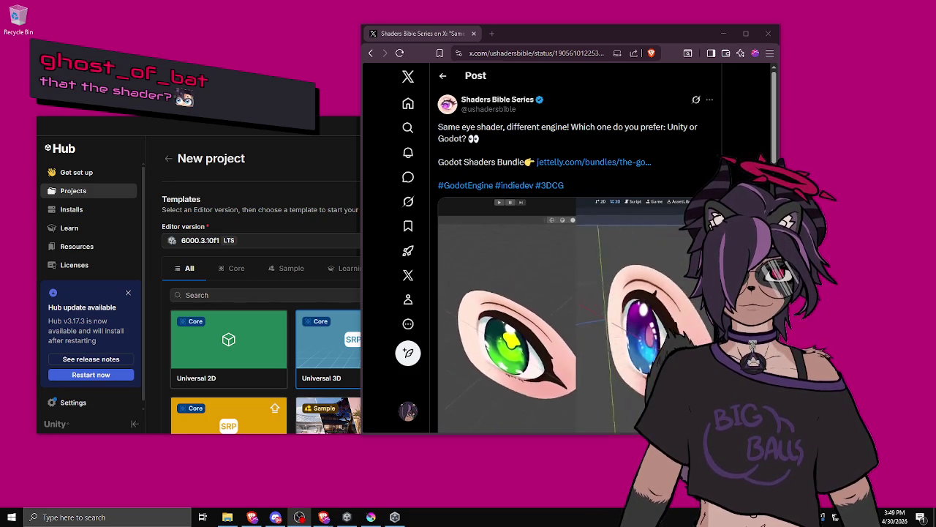
pyautogui.scroll(-3, 508, 302)
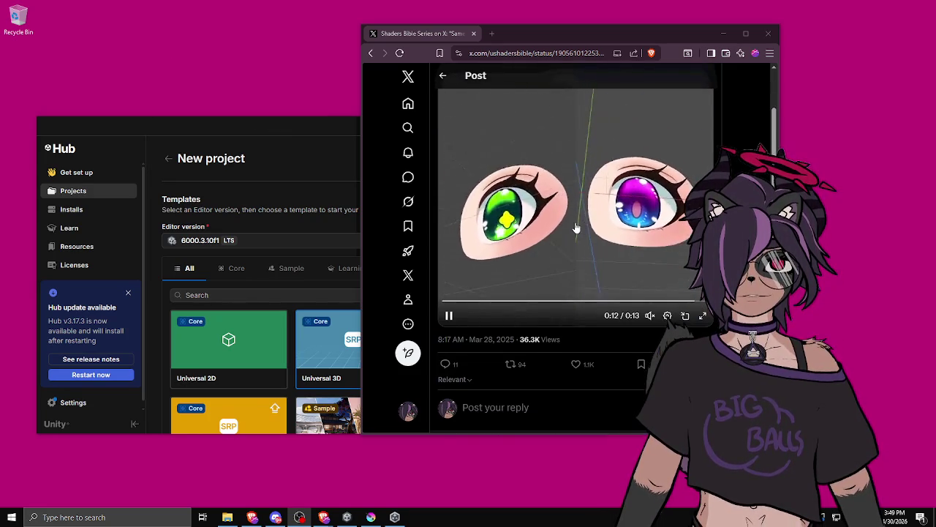
pyautogui.scroll(3, 577, 168)
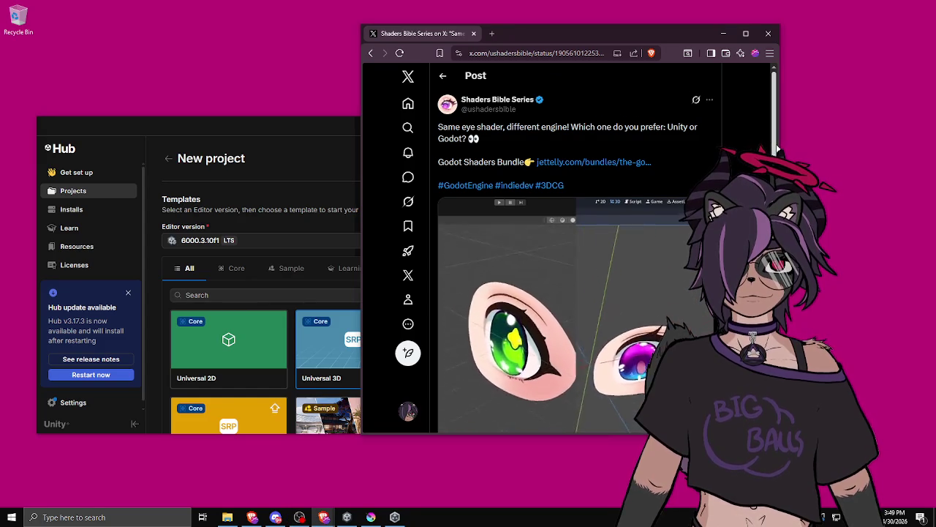
pyautogui.scroll(-1, 777, 149)
pyautogui.scroll(1, 777, 148)
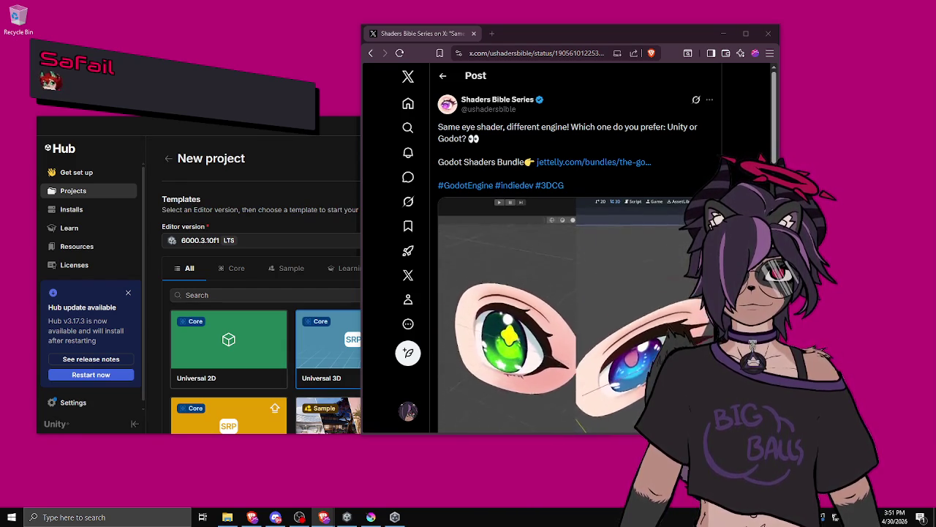
pyautogui.moveTo(517, 35)
pyautogui.mouseDown()
pyautogui.moveTo(657, 23)
pyautogui.moveTo(575, 57)
pyautogui.mouseUp()
# Bring up the Universal 3D project setup in Unity Hub and replace the default project name.
pyautogui.click(408, 119)
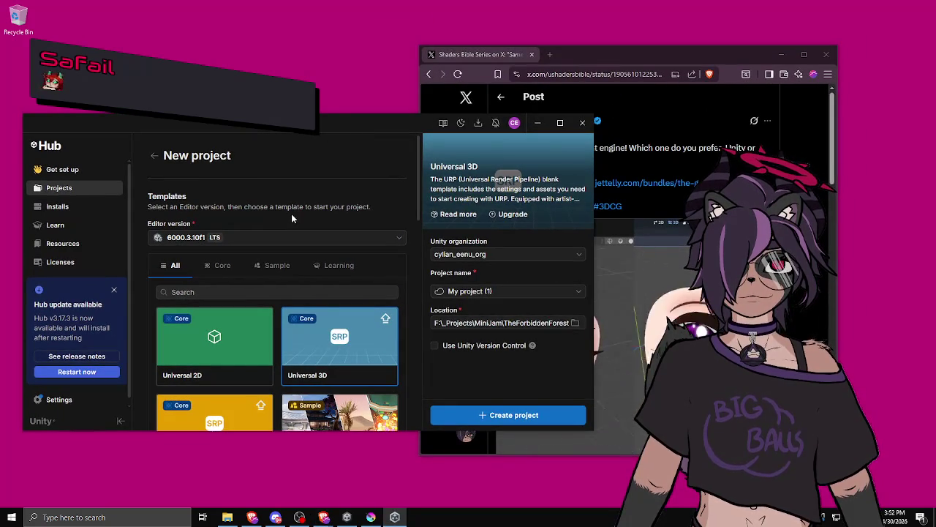
pyautogui.click(483, 291)
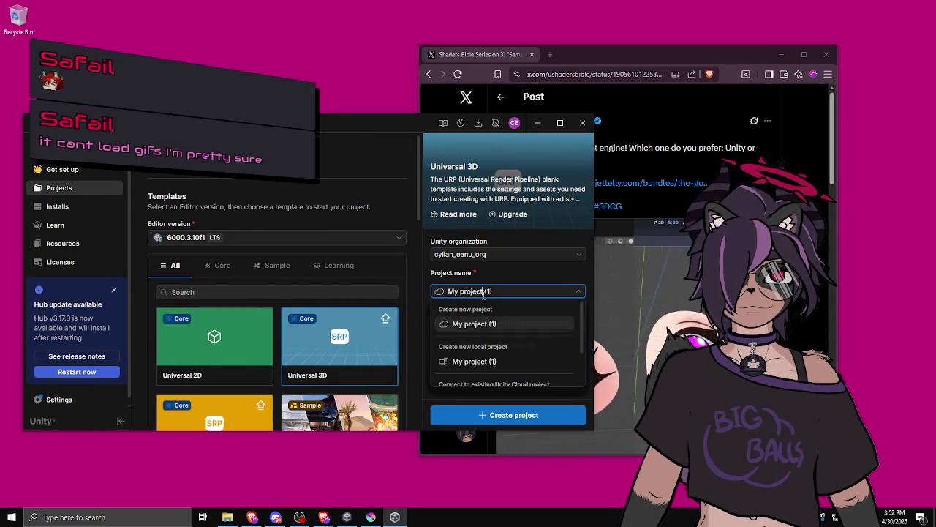
pyautogui.click(474, 362)
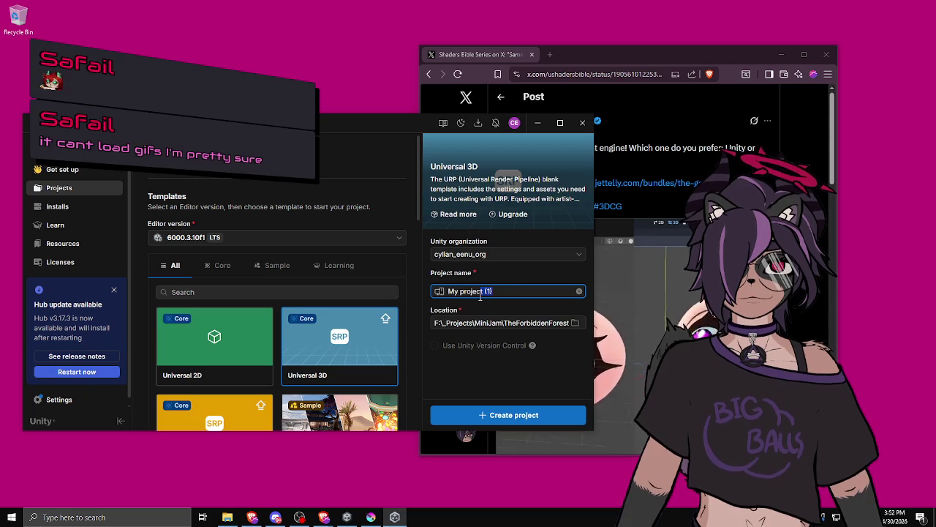
pyautogui.hotkey('ctrl', 'a')
pyautogui.write('E')
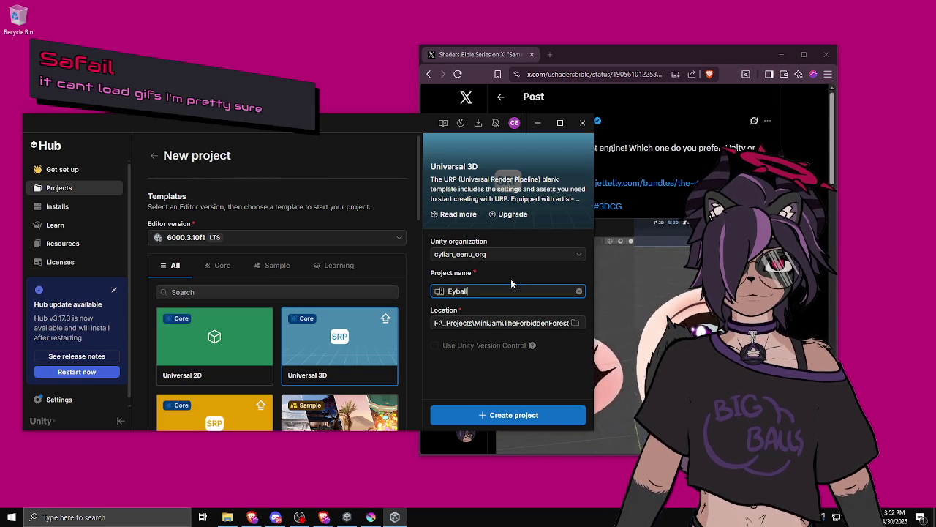
pyautogui.write('lse')
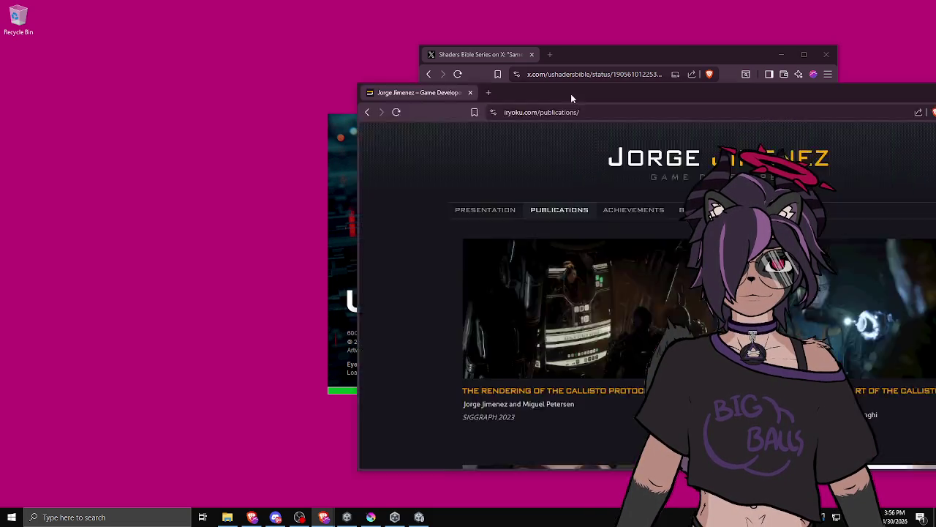
# Save the Next Generation Character Rendering PowerPoint slides from Iryoku's publications page to Downloads.
pyautogui.moveTo(571, 94); pyautogui.dragTo(260, 59)
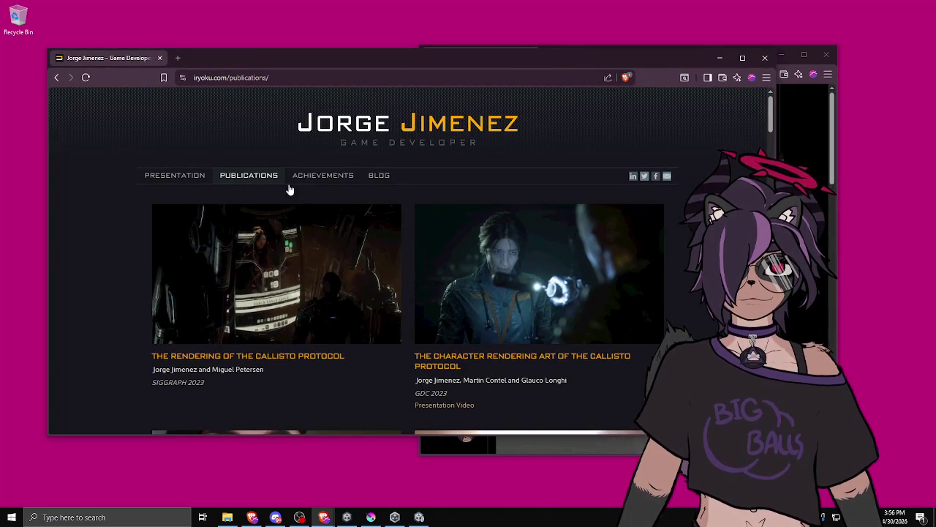
pyautogui.scroll(-4, 333, 189)
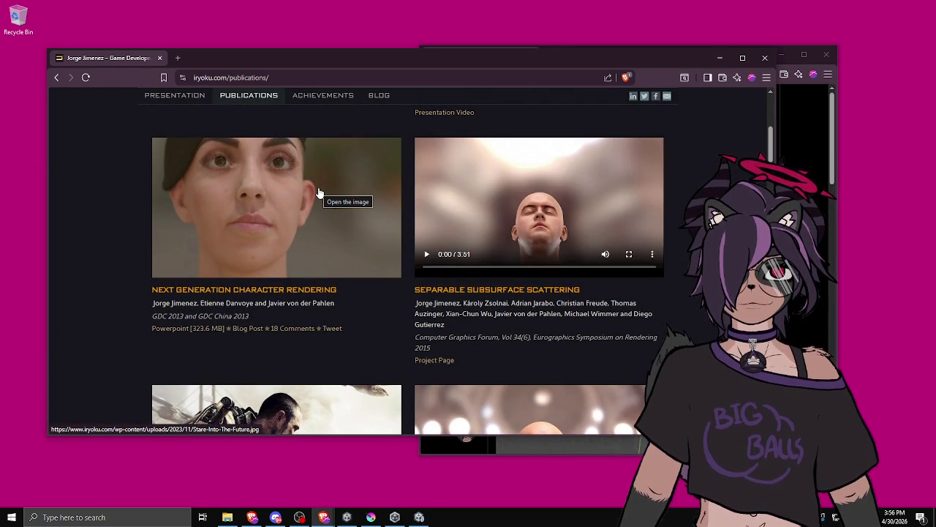
pyautogui.scroll(4, 319, 193)
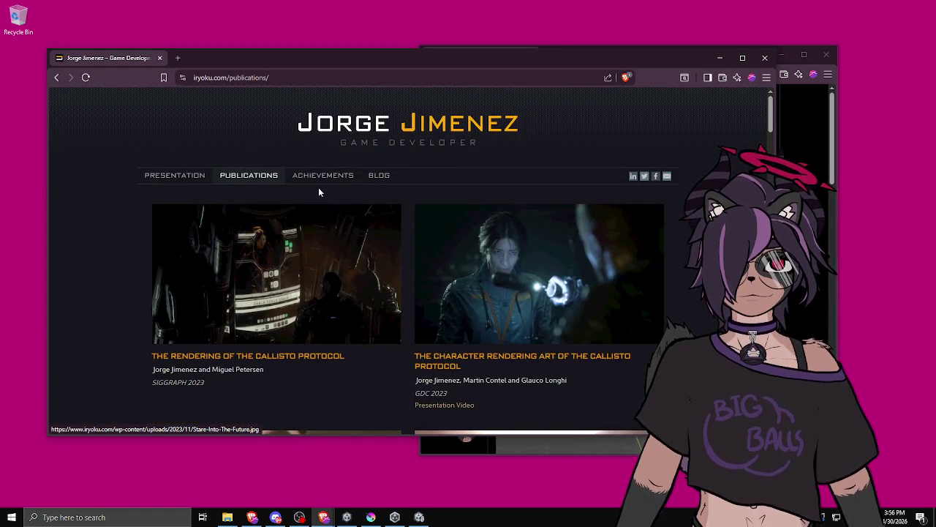
pyautogui.scroll(-4, 318, 191)
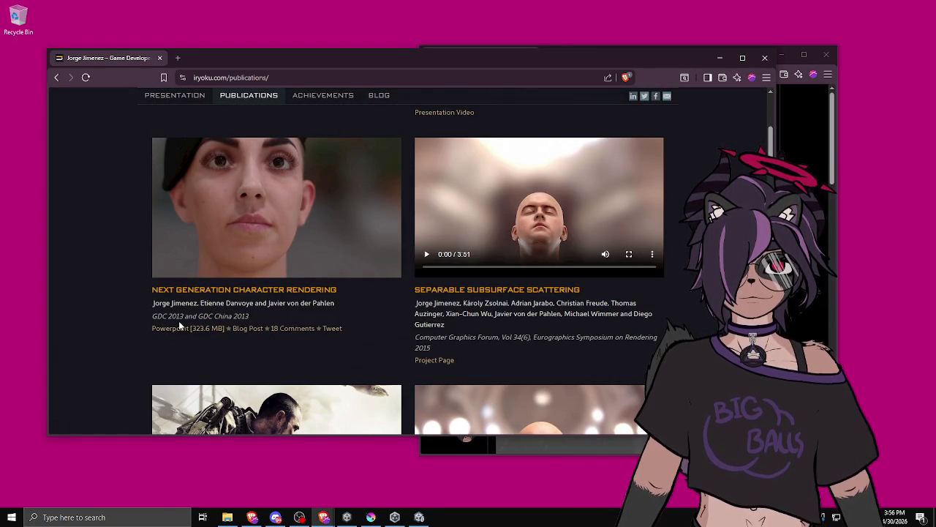
pyautogui.click(182, 332)
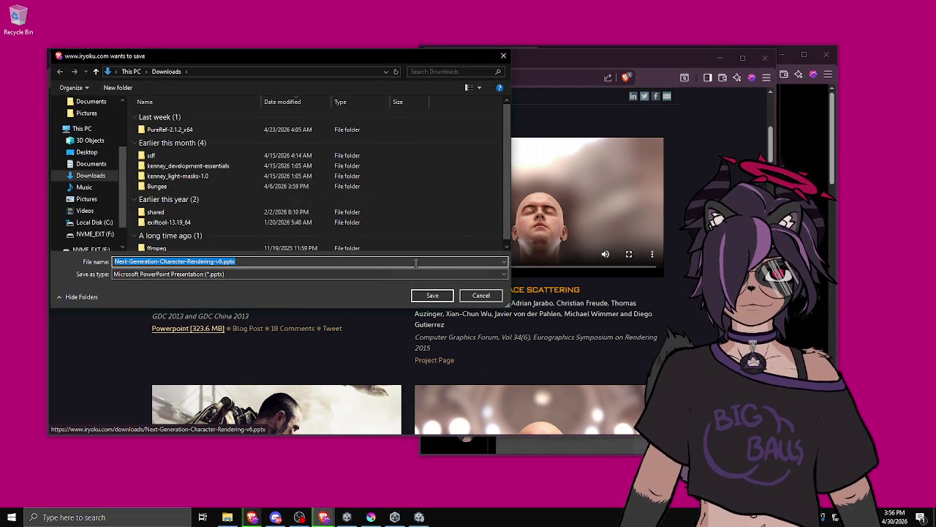
pyautogui.click(433, 296)
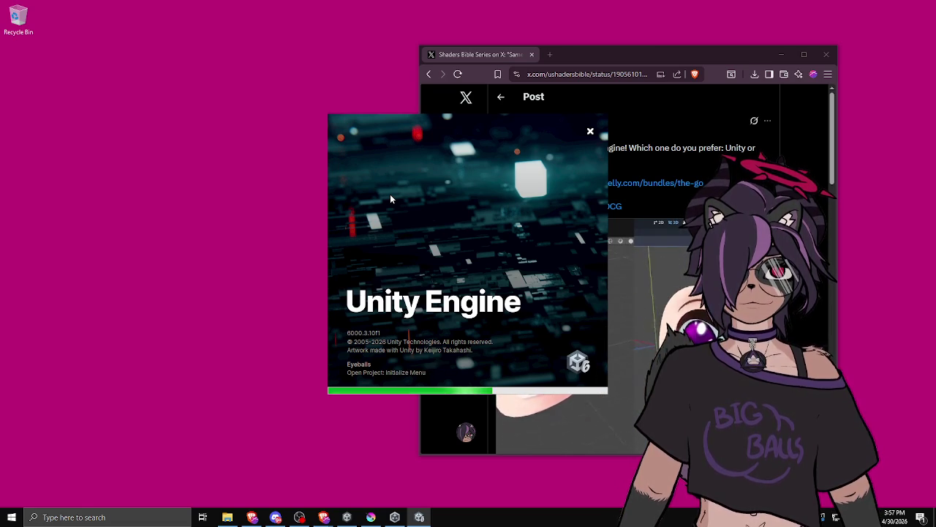
# Move the Unity loading window aside while the Eyeballs project finishes opening.
pyautogui.moveTo(385, 180); pyautogui.dragTo(143, 136)
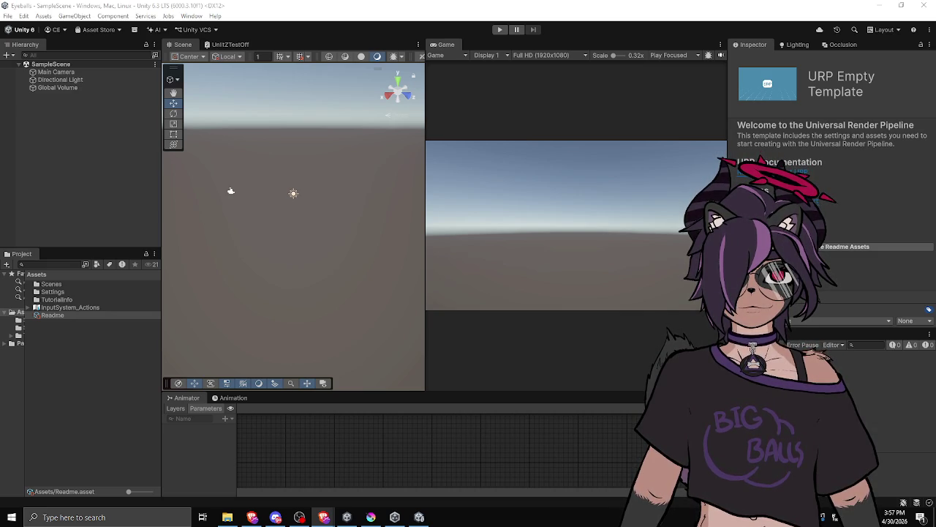
# Remove the URP template's Readme assets from the project.
pyautogui.click(80, 239)
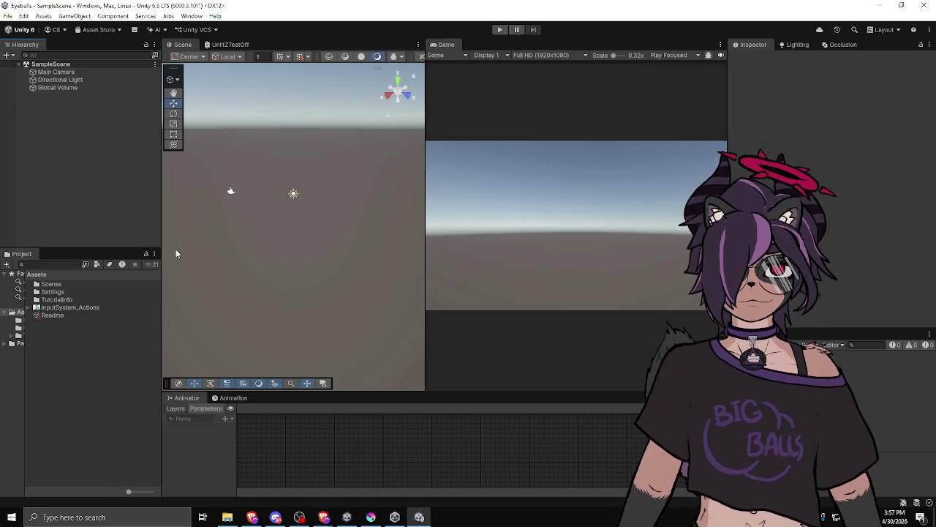
pyautogui.click(56, 315)
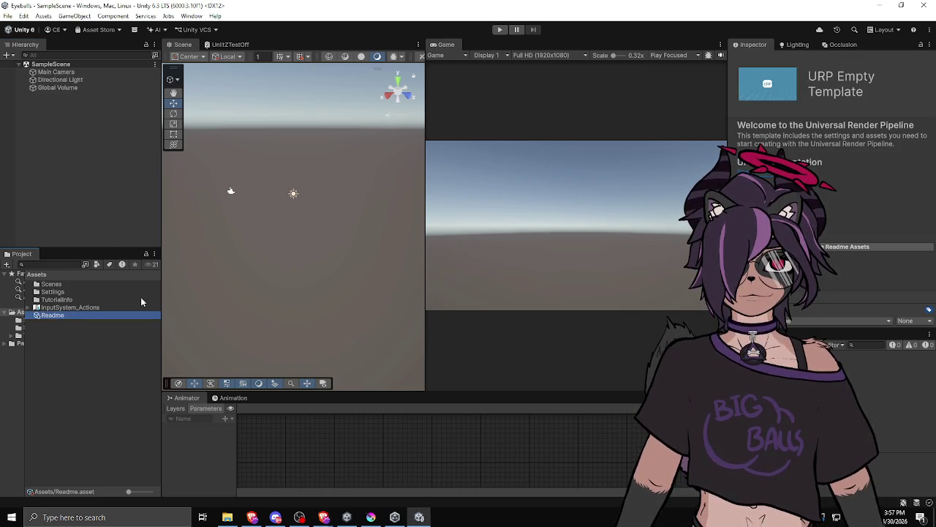
pyautogui.click(828, 247)
pyautogui.click(487, 278)
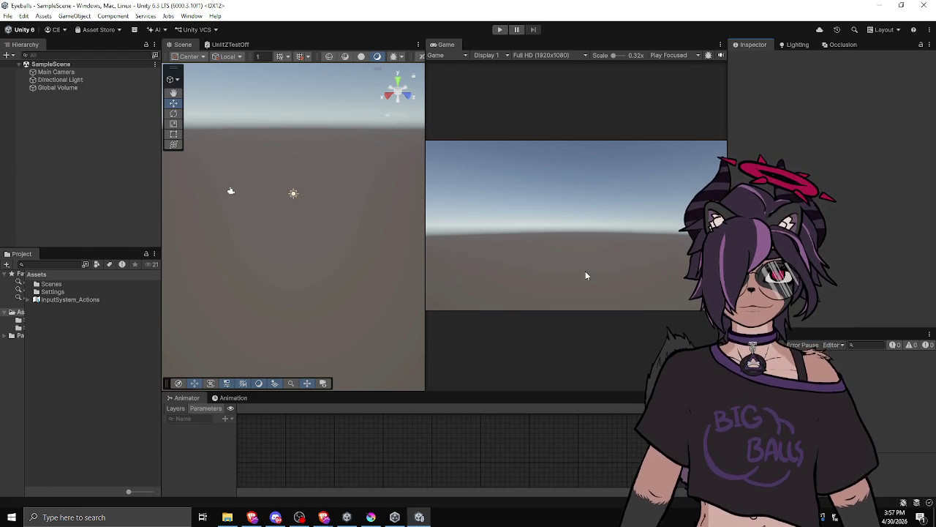
# Close the Animator, add a Console below, dock Game beside Scene, and resize the panels.
pyautogui.moveTo(160, 219); pyautogui.dragTo(125, 219)
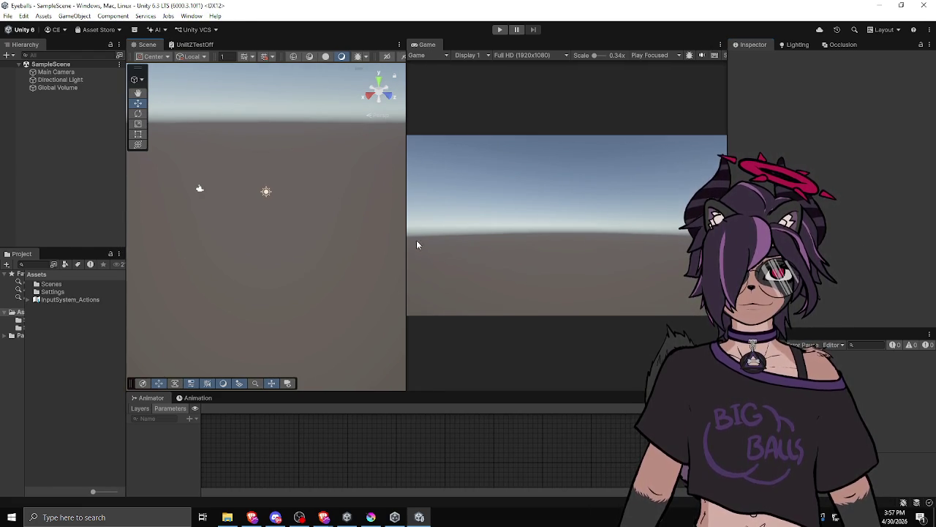
pyautogui.moveTo(407, 238); pyautogui.dragTo(430, 239)
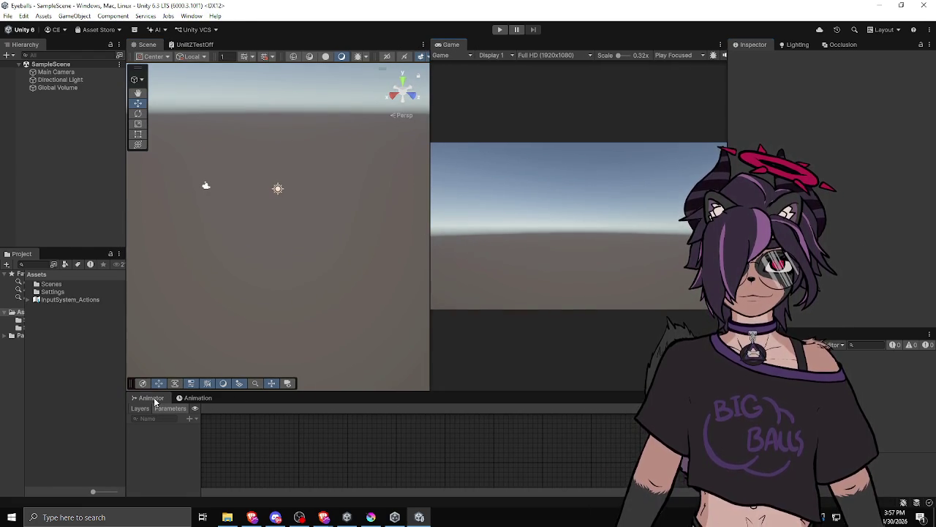
pyautogui.middleClick(156, 399)
pyautogui.hotkey('ctrl', 'shift', 'c')
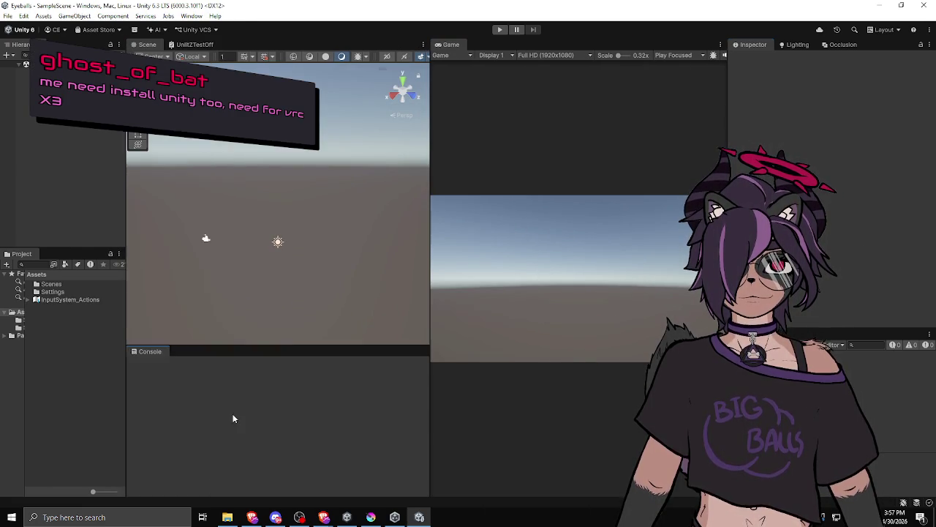
pyautogui.moveTo(448, 46); pyautogui.dragTo(351, 53)
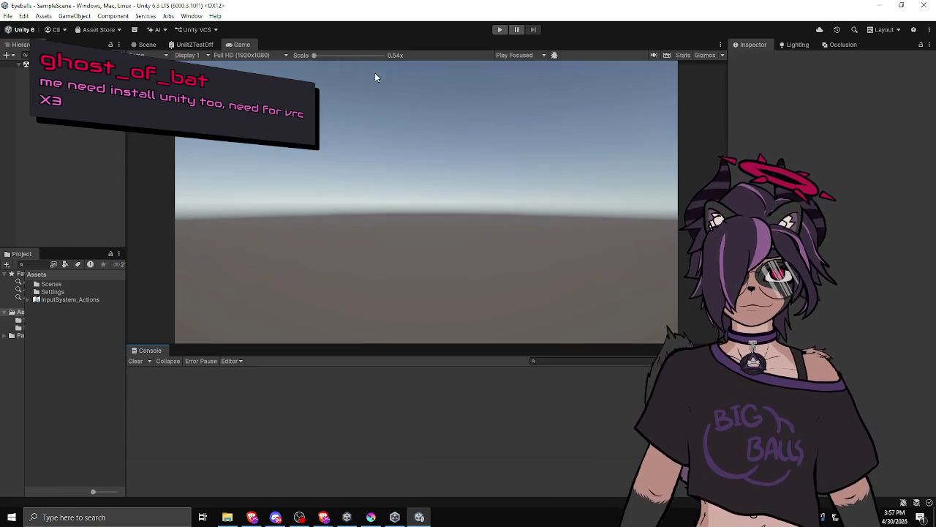
pyautogui.click(149, 45)
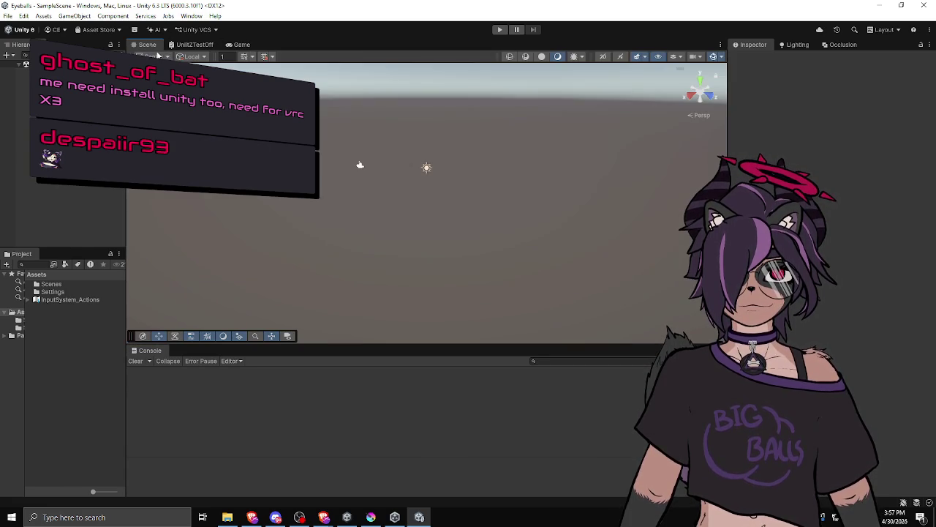
pyautogui.moveTo(355, 344); pyautogui.dragTo(353, 378)
pyautogui.moveTo(728, 220)
pyautogui.mouseDown()
pyautogui.moveTo(779, 219)
pyautogui.moveTo(740, 219)
pyautogui.mouseUp()
pyautogui.moveTo(127, 241); pyautogui.dragTo(157, 241)
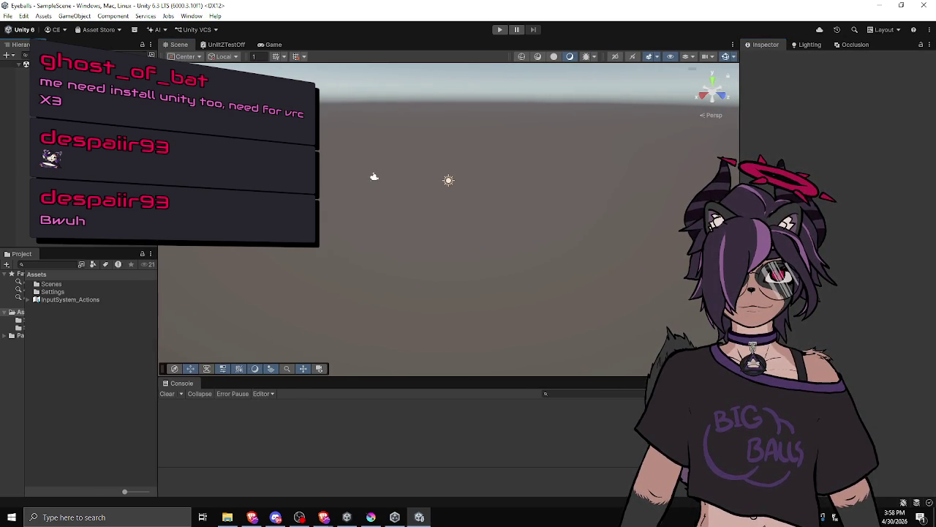
# Add a 3D Sphere object to SampleScene from the Hierarchy.
pyautogui.rightClick(102, 246)
pyautogui.moveTo(146, 406)
pyautogui.moveTo(146, 381)
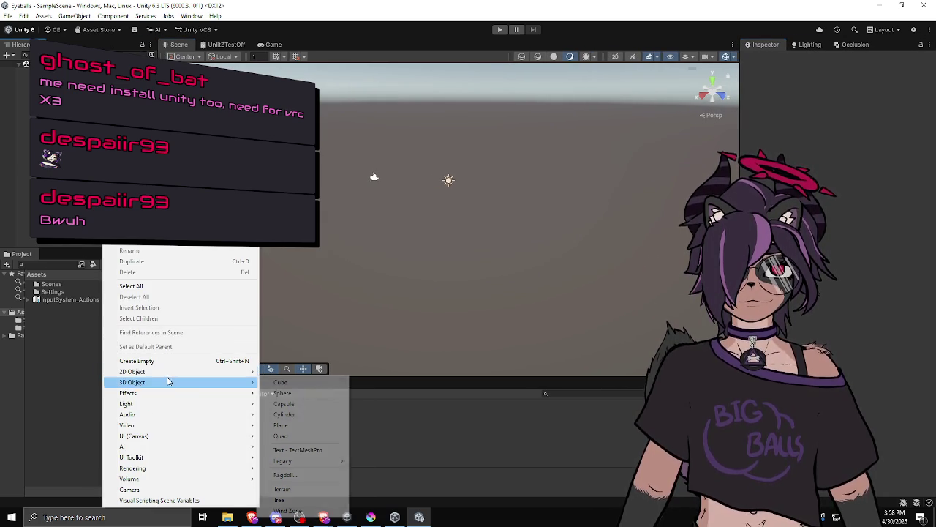
pyautogui.click(292, 394)
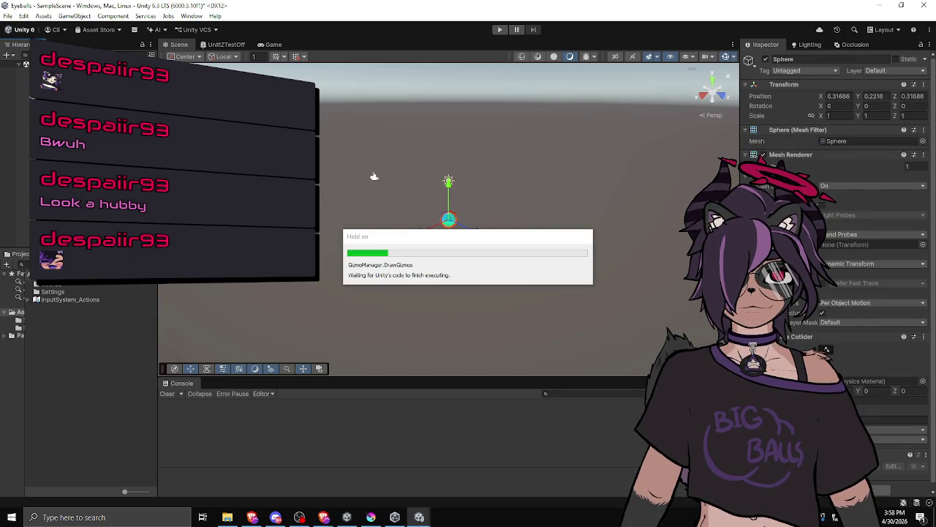
# Frame and orbit the view around the new sphere, then bring up the Assets folder's menu.
pyautogui.press('Down')
pyautogui.press('f')
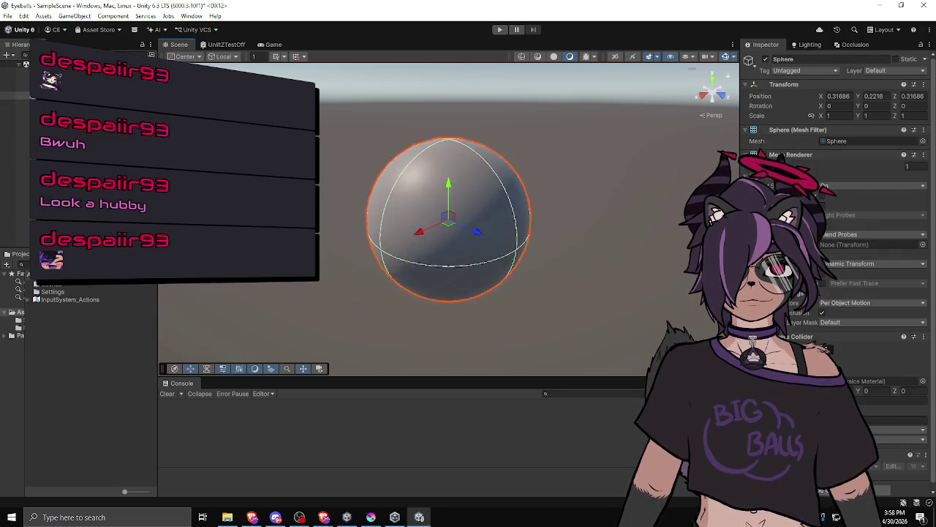
pyautogui.scroll(-3, 439, 221)
pyautogui.moveTo(439, 221); pyautogui.dragTo(543, 226)
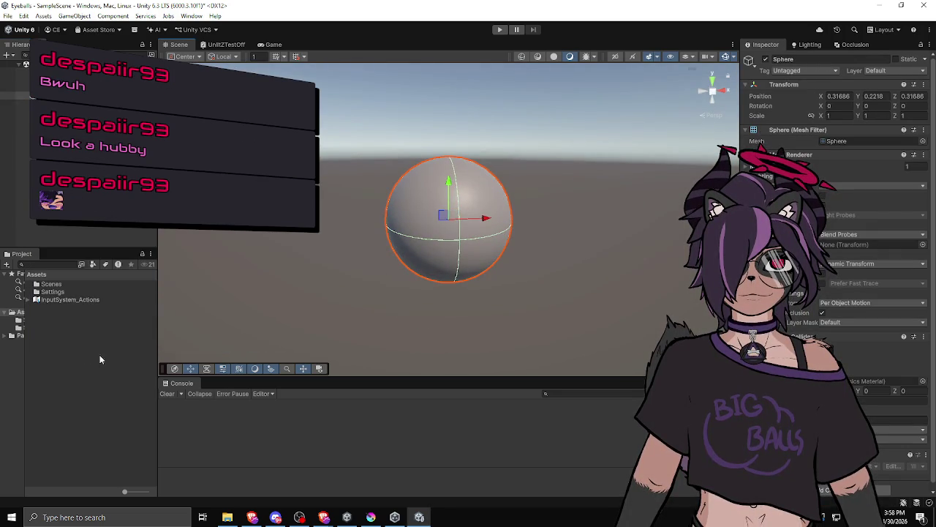
pyautogui.rightClick(71, 365)
# Create a new URP Lit Shader Graph asset in the Assets folder.
pyautogui.moveTo(146, 92)
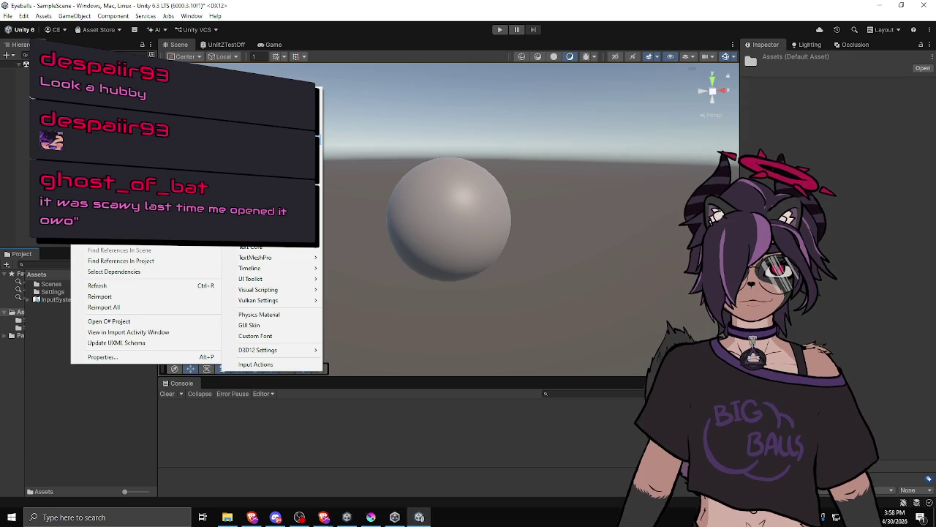
pyautogui.moveTo(278, 139)
pyautogui.moveTo(278, 171)
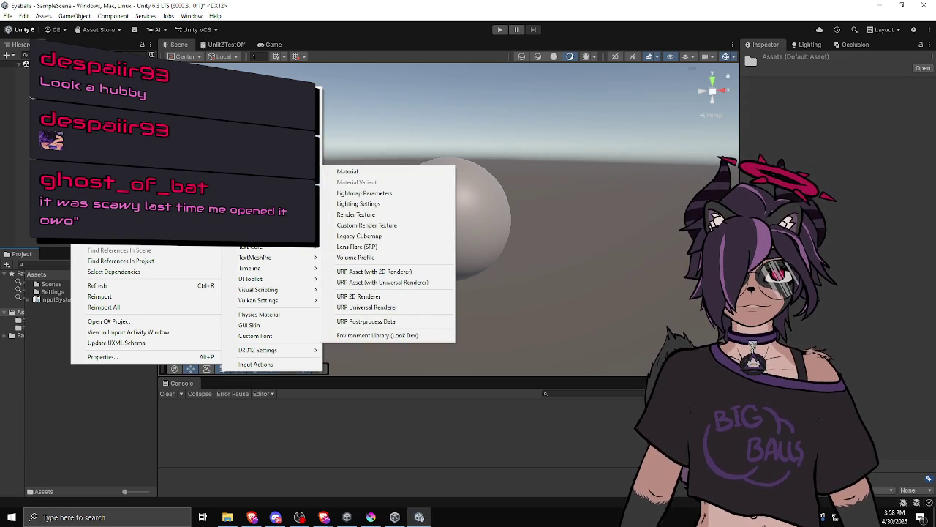
pyautogui.moveTo(278, 213)
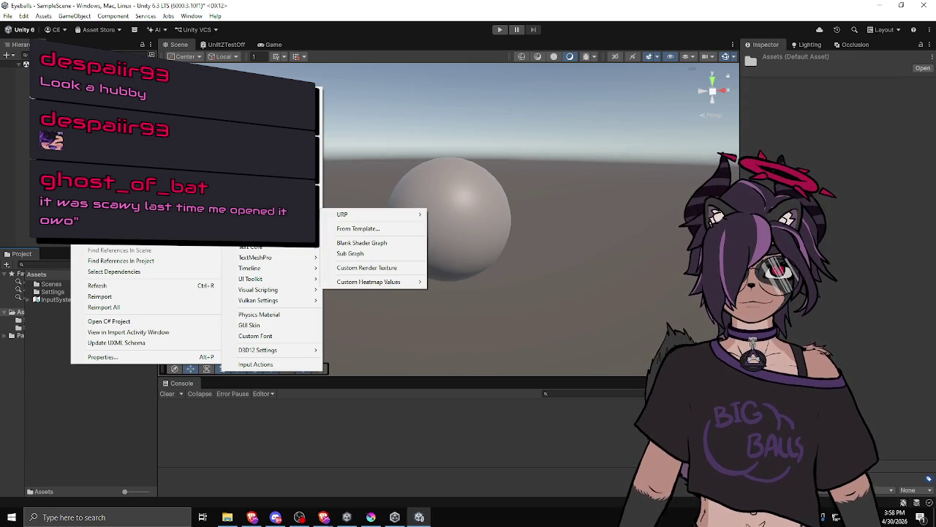
pyautogui.moveTo(372, 218)
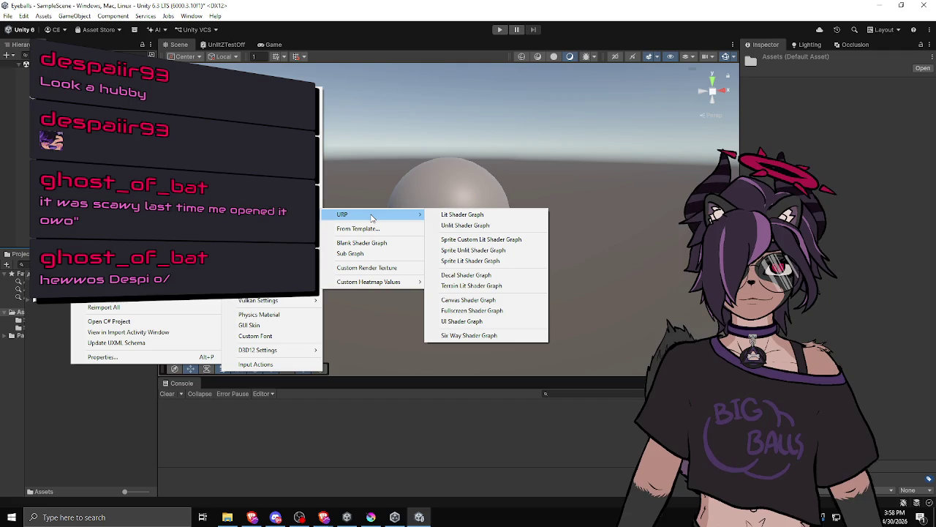
pyautogui.click(461, 214)
pyautogui.press('Return')
# Name the shader graph Eyeball and open it in the Shader Graph editor.
pyautogui.doubleClick(72, 309)
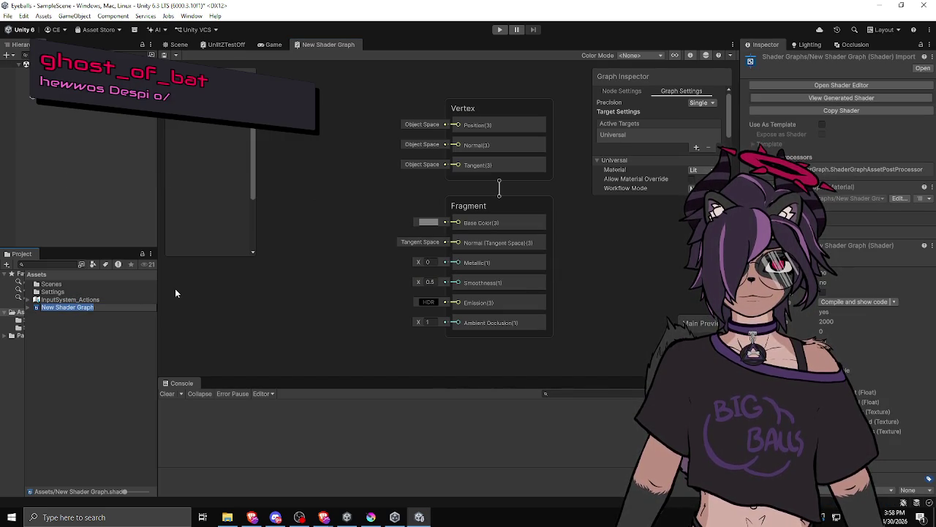
pyautogui.write('Eyeball')
pyautogui.press('Return')
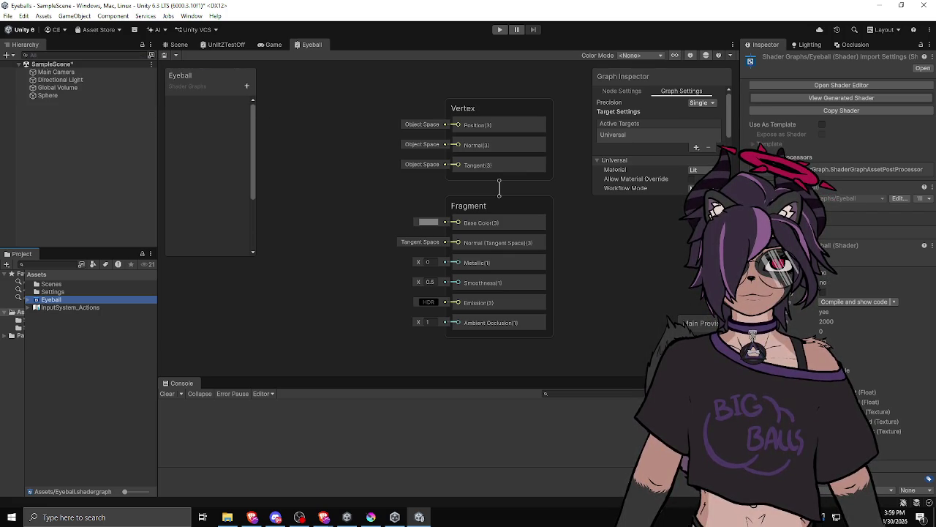
pyautogui.moveTo(342, 190)
pyautogui.mouseDown()
pyautogui.moveTo(352, 206)
pyautogui.moveTo(344, 211)
pyautogui.moveTo(367, 217)
pyautogui.mouseUp()
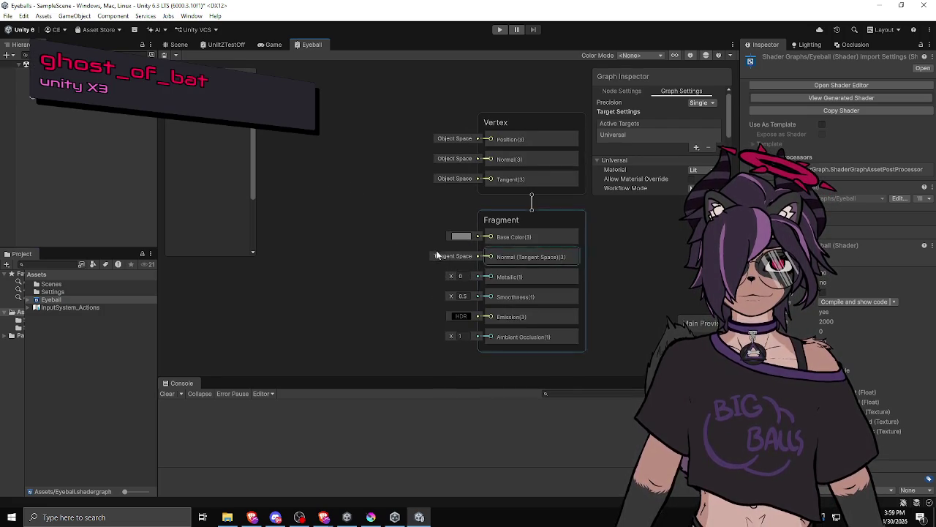
pyautogui.moveTo(378, 220); pyautogui.dragTo(352, 218)
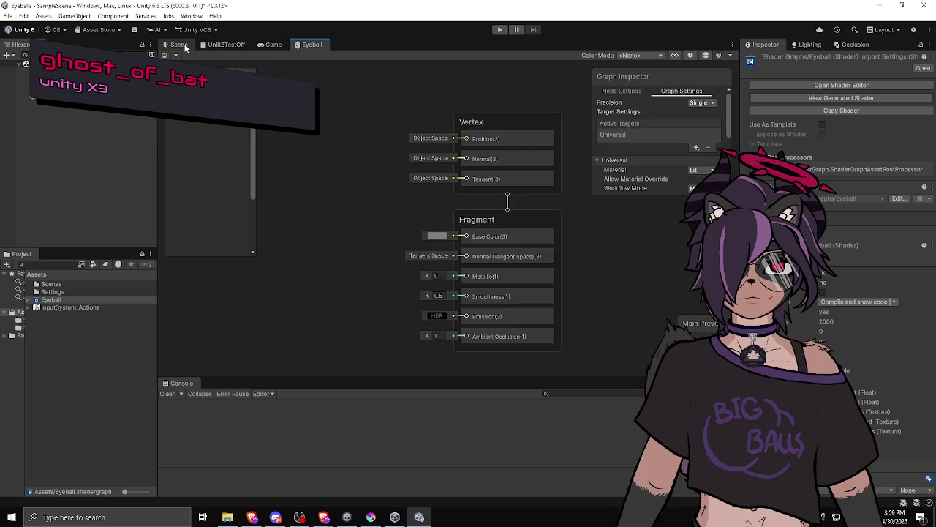
# Create the Shader Graphs_Eyeball material from the Eyeball shader and drag it onto the sphere.
pyautogui.click(177, 44)
pyautogui.rightClick(52, 300)
pyautogui.moveTo(80, 31)
pyautogui.click(227, 41)
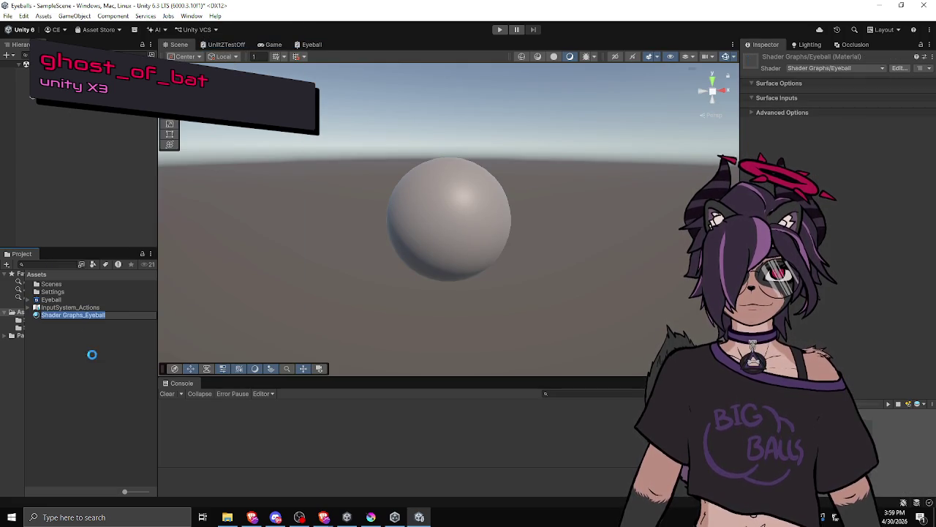
pyautogui.moveTo(70, 316)
pyautogui.mouseDown()
pyautogui.moveTo(505, 233)
pyautogui.moveTo(417, 254)
pyautogui.mouseUp()
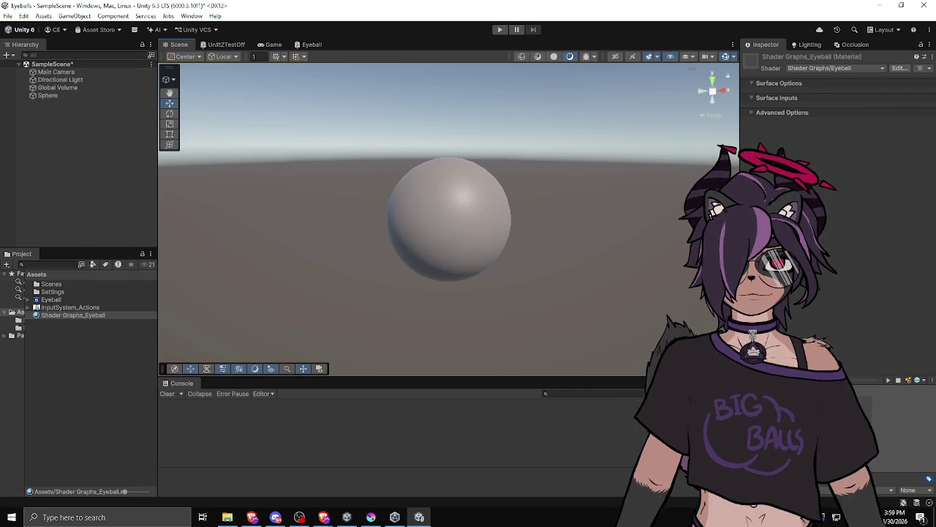
pyautogui.hotkey('alt', 'Tab')
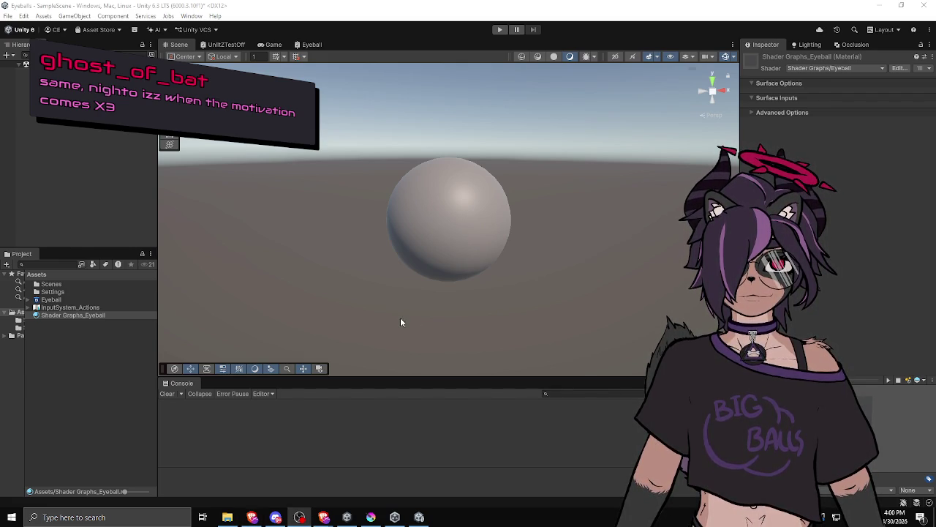
pyautogui.scroll(3, 379, 242)
pyautogui.click(457, 239)
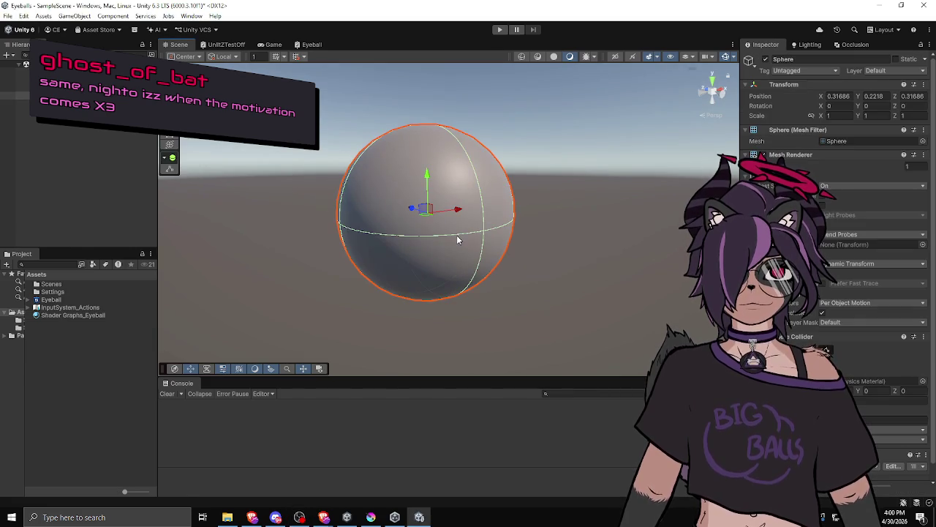
pyautogui.press('f')
pyautogui.moveTo(461, 250); pyautogui.dragTo(481, 263)
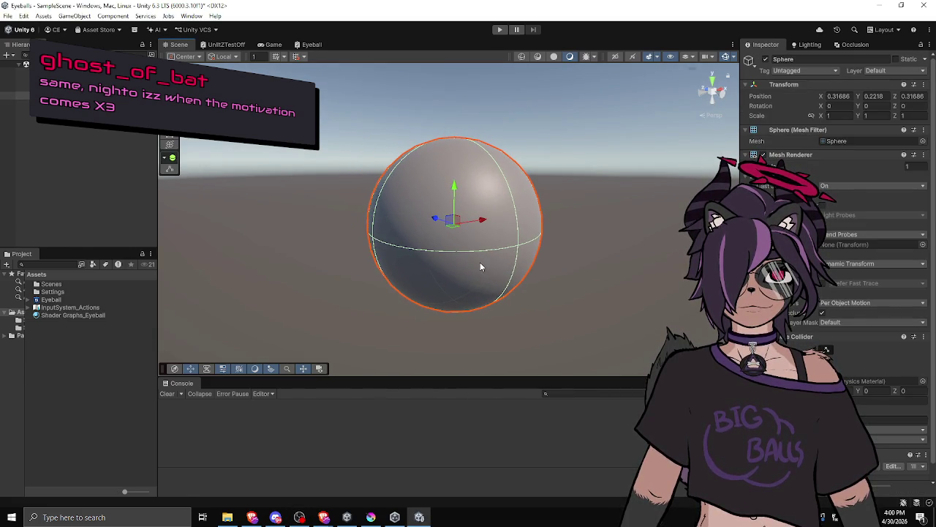
pyautogui.moveTo(426, 273)
pyautogui.mouseDown()
pyautogui.moveTo(428, 255)
pyautogui.moveTo(431, 267)
pyautogui.mouseUp()
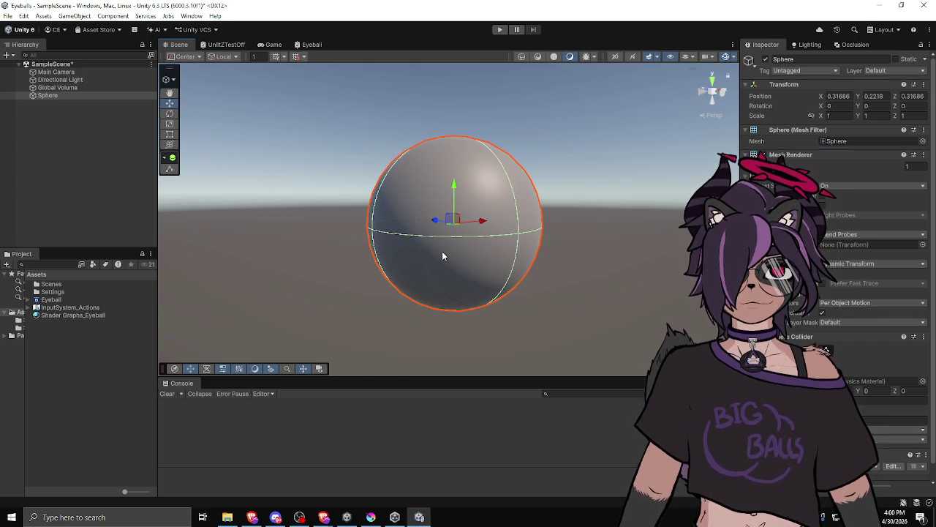
pyautogui.scroll(4, 442, 251)
pyautogui.moveTo(429, 275)
pyautogui.mouseDown()
pyautogui.moveTo(427, 252)
pyautogui.moveTo(412, 257)
pyautogui.moveTo(509, 244)
pyautogui.moveTo(464, 239)
pyautogui.moveTo(539, 251)
pyautogui.moveTo(490, 250)
pyautogui.moveTo(490, 241)
pyautogui.mouseUp()
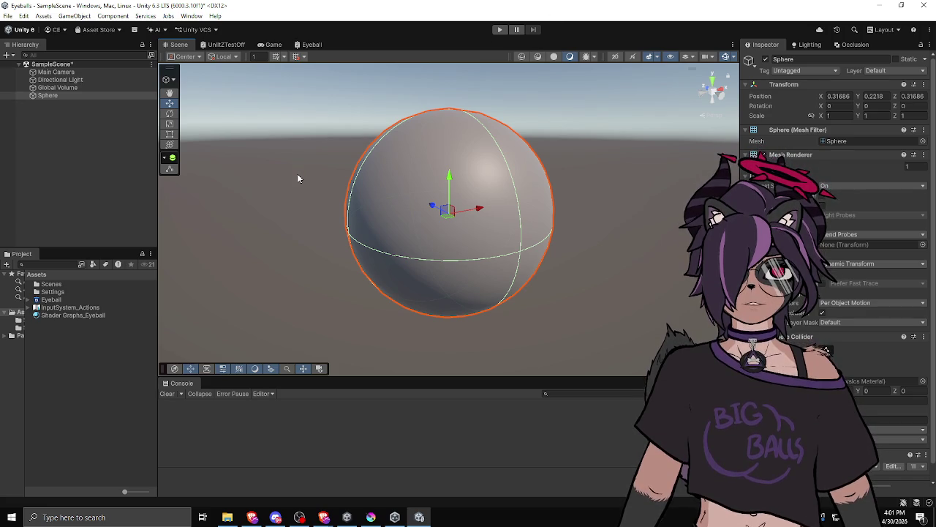
# Widen and reorient the Scene view on the sphere, then select the Shader Graphs_Eyeball material.
pyautogui.click(116, 206)
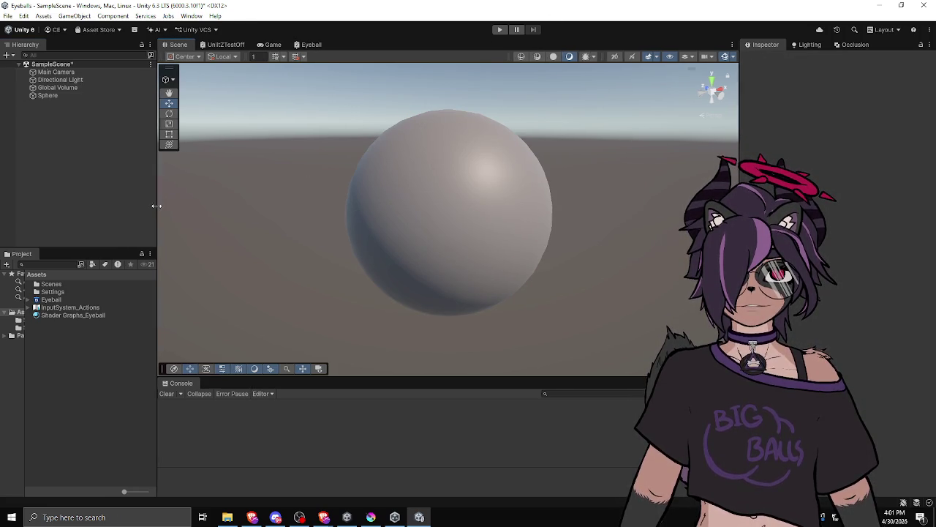
pyautogui.moveTo(159, 203); pyautogui.dragTo(117, 203)
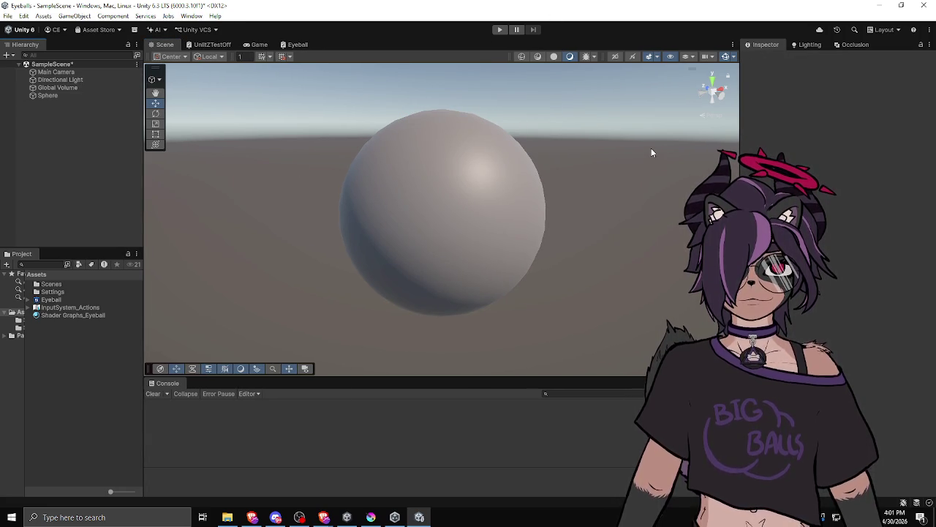
pyautogui.moveTo(614, 138)
pyautogui.mouseDown()
pyautogui.moveTo(520, 150)
pyautogui.moveTo(483, 171)
pyautogui.moveTo(540, 210)
pyautogui.moveTo(218, 242)
pyautogui.mouseUp()
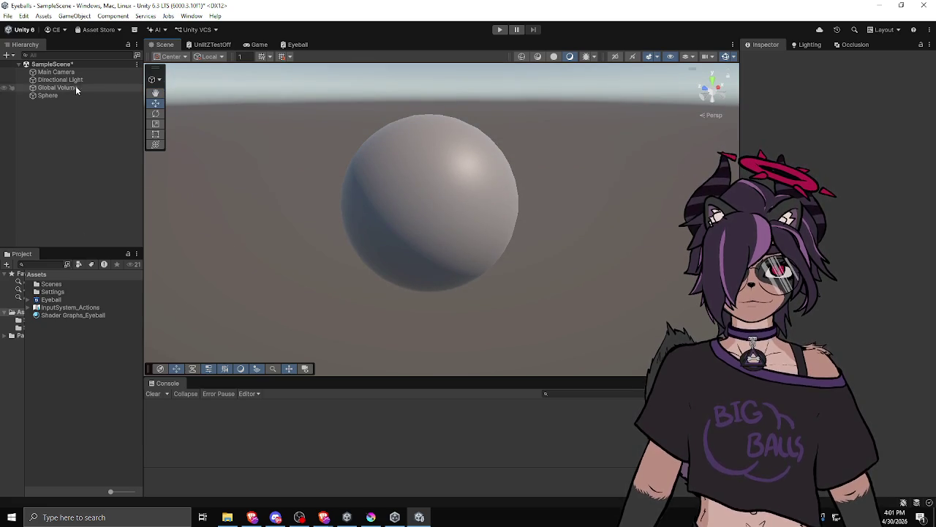
pyautogui.scroll(-1, 387, 195)
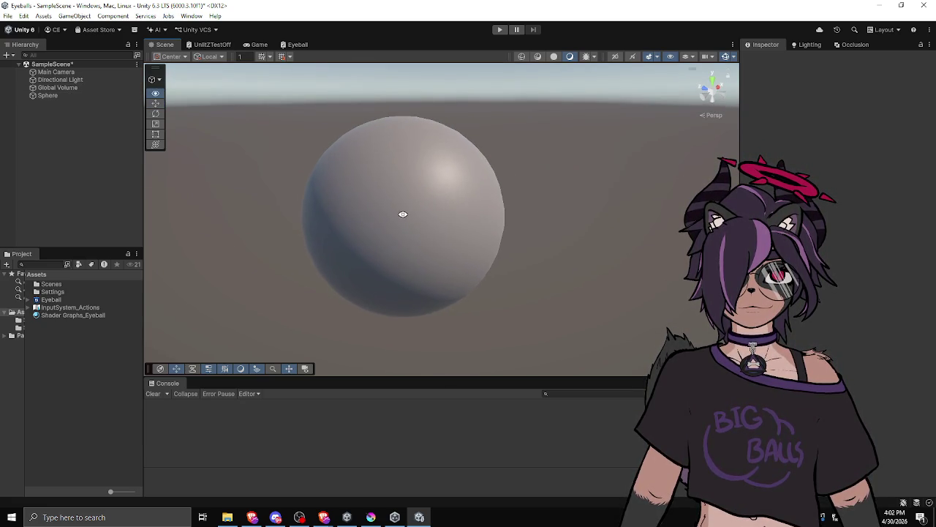
pyautogui.scroll(1, 405, 217)
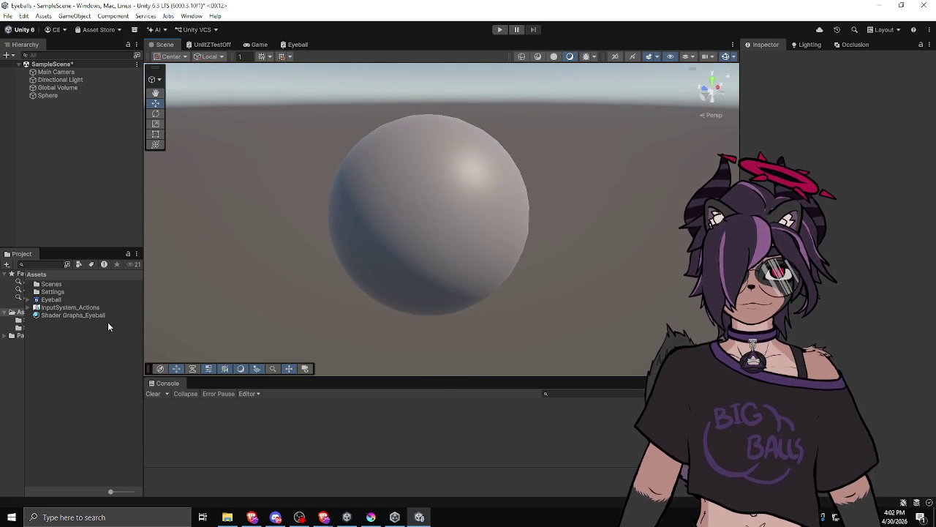
pyautogui.click(92, 316)
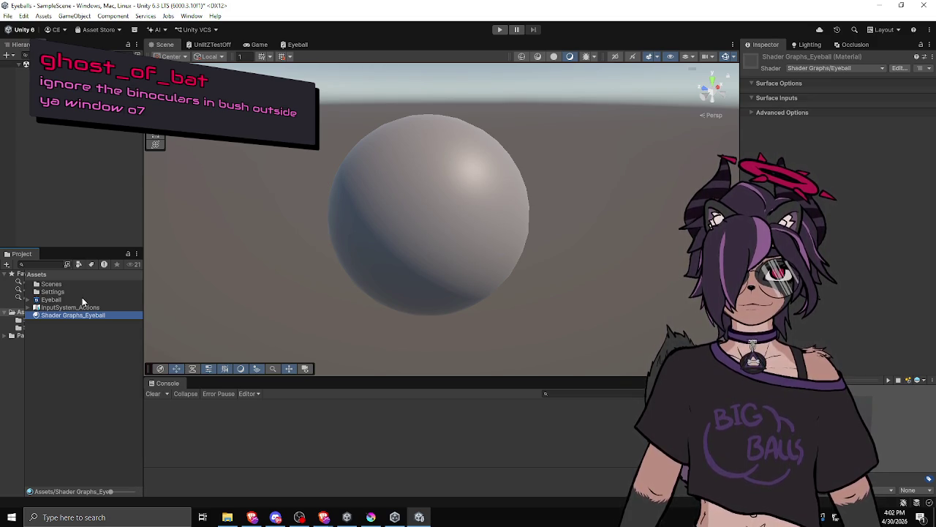
# Dock the Eyeball shader graph beside the scene, then regroup it with the Scene tab.
pyautogui.click(298, 45)
pyautogui.moveTo(297, 45)
pyautogui.mouseDown()
pyautogui.moveTo(672, 229)
pyautogui.moveTo(556, 223)
pyautogui.mouseUp()
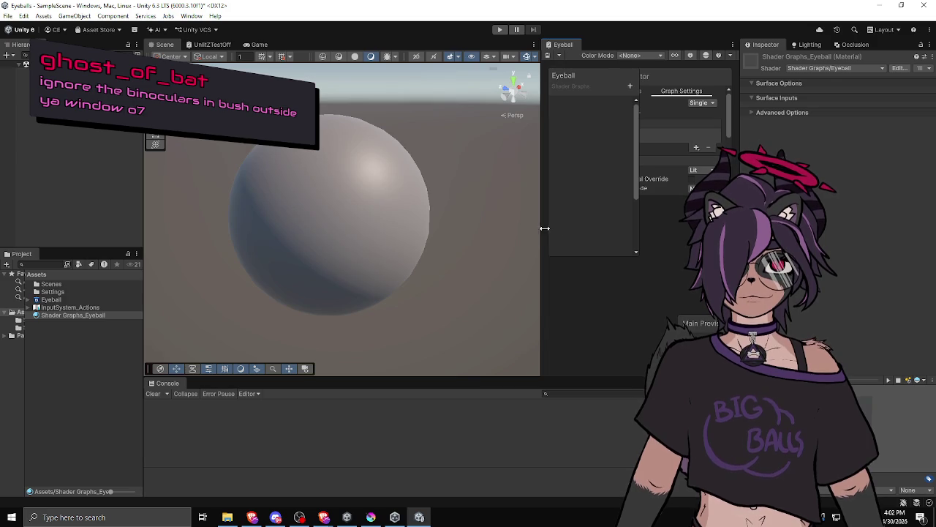
pyautogui.moveTo(564, 45); pyautogui.dragTo(380, 50)
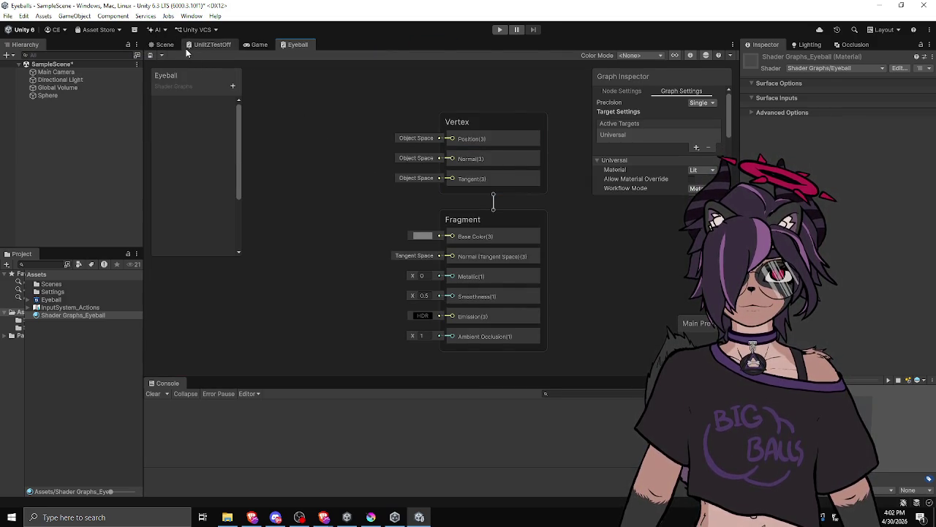
pyautogui.click(157, 46)
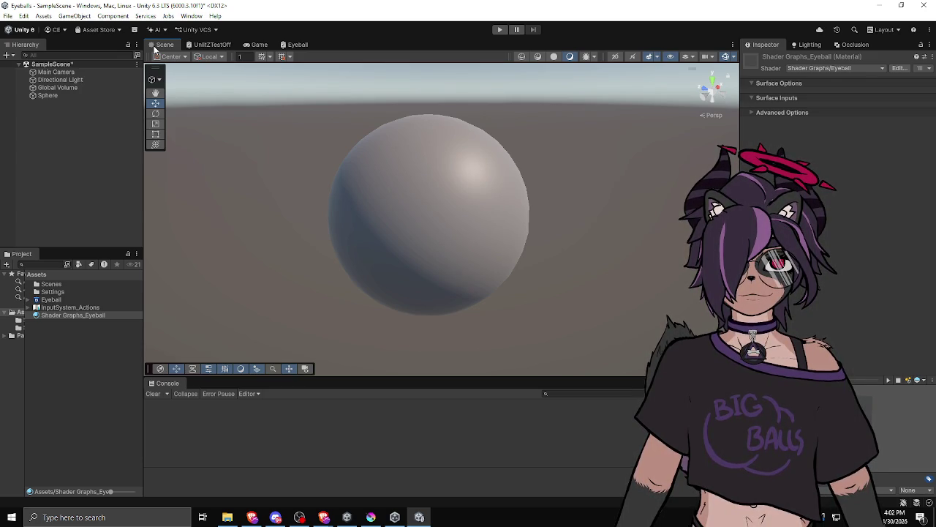
# Orbit around the grey sphere and select it to show its components in the Inspector.
pyautogui.moveTo(356, 163)
pyautogui.mouseDown()
pyautogui.moveTo(409, 199)
pyautogui.moveTo(437, 193)
pyautogui.moveTo(378, 212)
pyautogui.moveTo(467, 204)
pyautogui.moveTo(497, 240)
pyautogui.mouseUp()
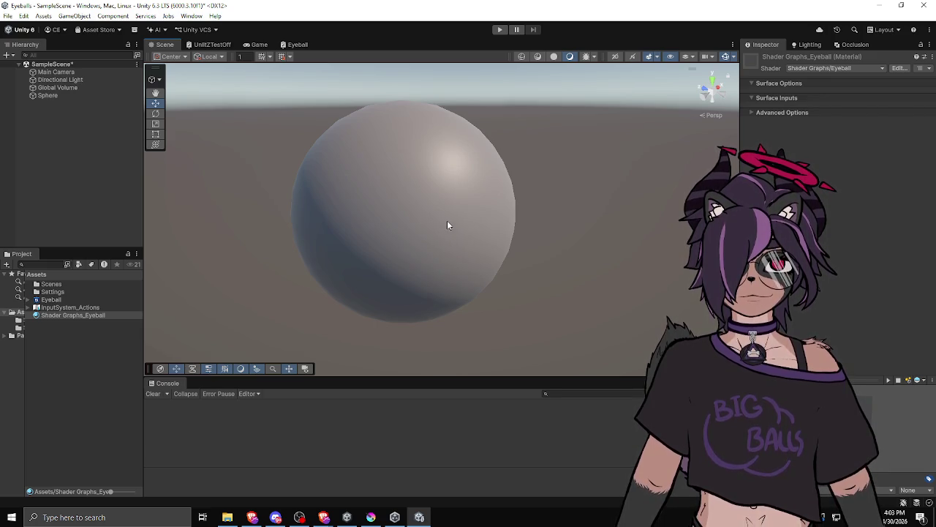
pyautogui.moveTo(444, 215)
pyautogui.mouseDown()
pyautogui.moveTo(426, 212)
pyautogui.moveTo(439, 218)
pyautogui.mouseUp()
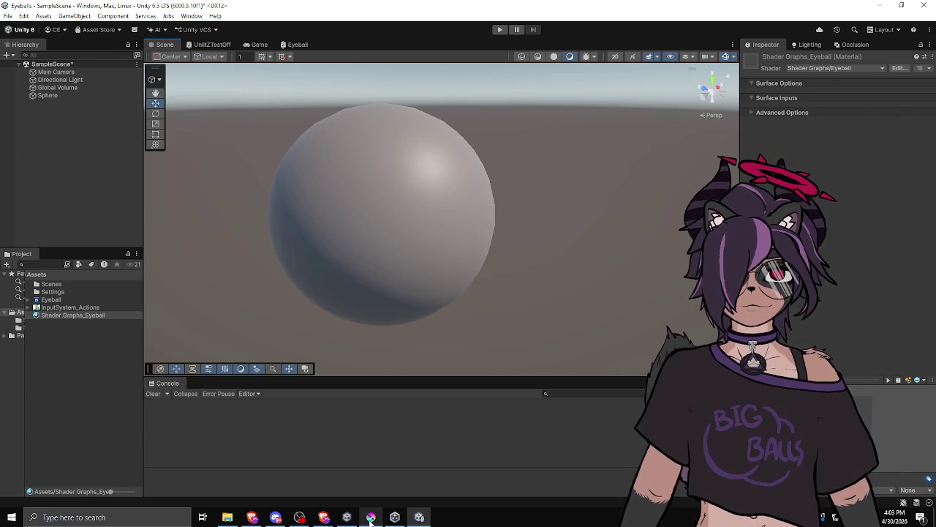
pyautogui.moveTo(374, 520)
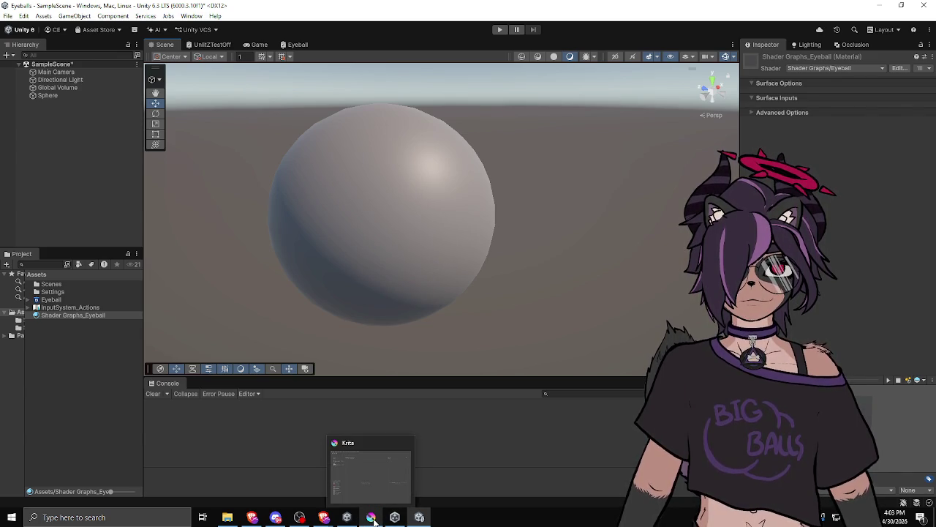
pyautogui.click(376, 251)
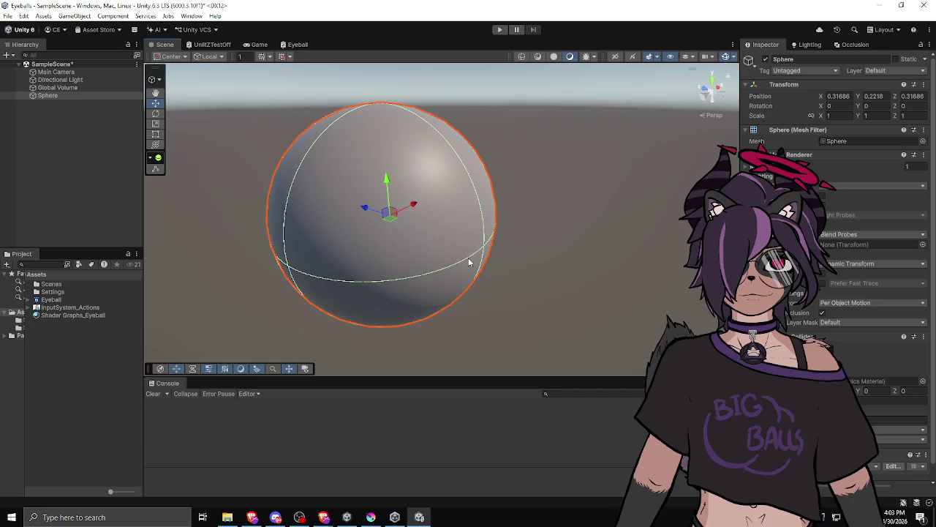
# Create a new 2048 × 2048 pixel document in Krita.
pyautogui.click(371, 517)
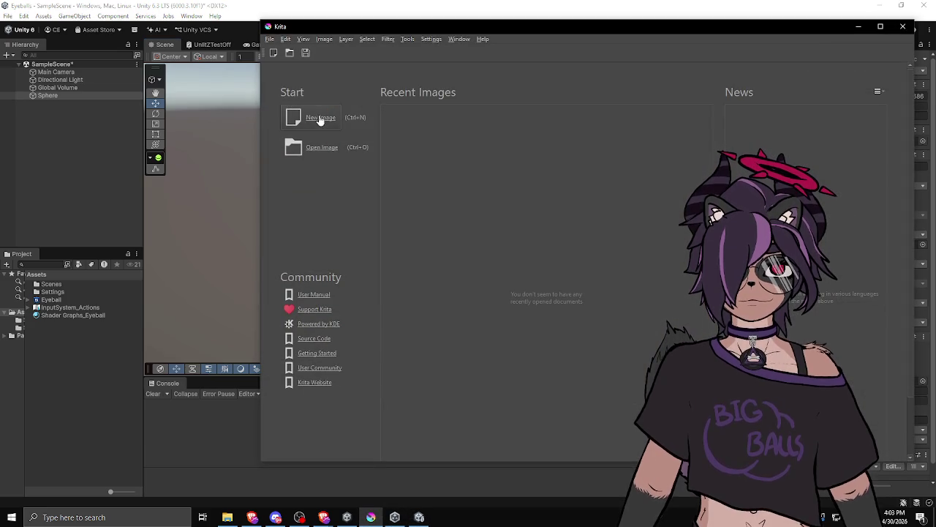
pyautogui.hotkey('ctrl', 'n')
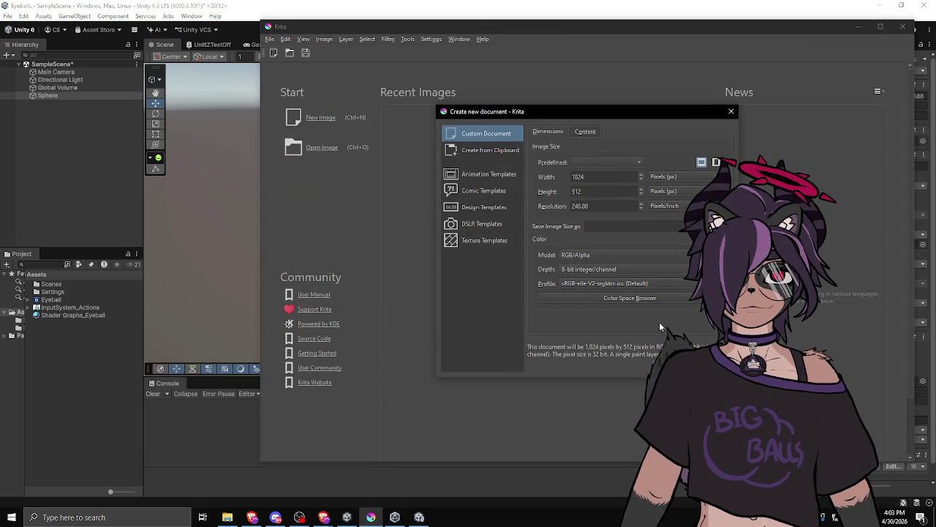
pyautogui.doubleClick(599, 176)
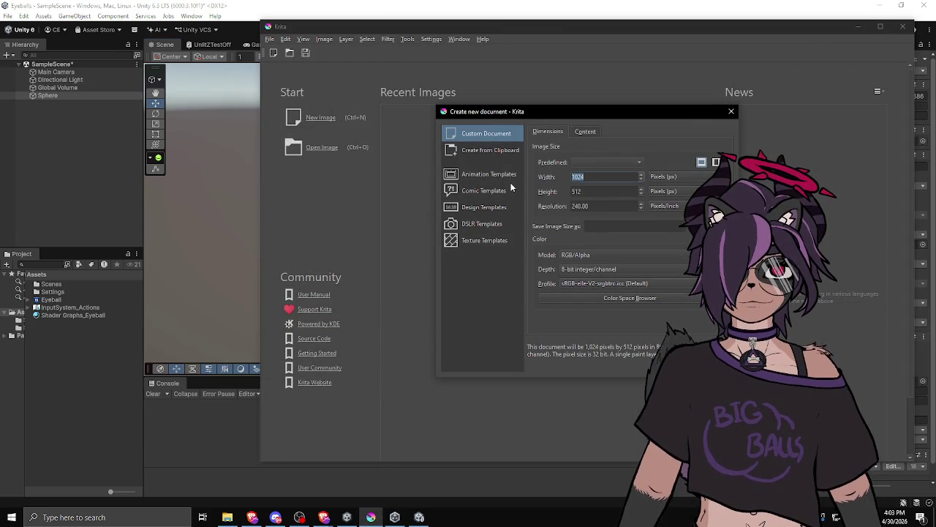
pyautogui.write('2048')
pyautogui.press('Tab')
pyautogui.write('2048')
pyautogui.press('Return')
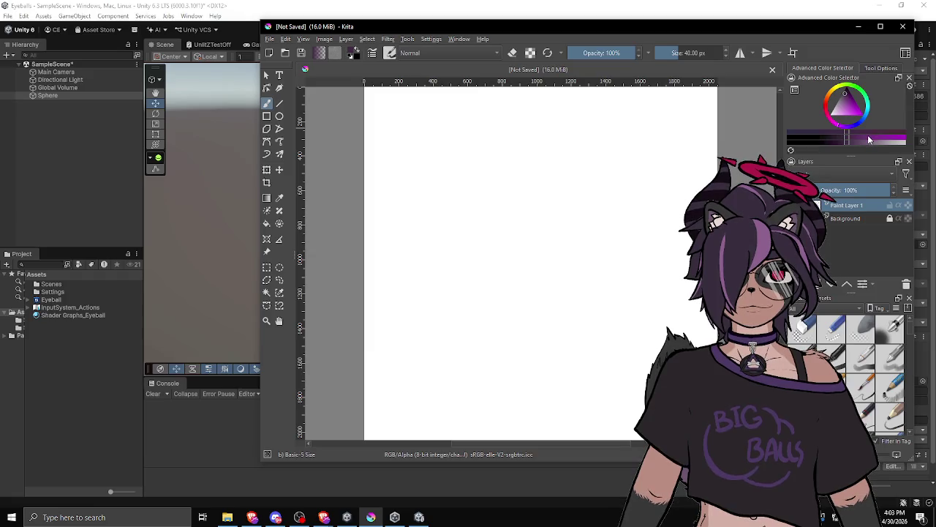
# Maximise the Krita window and drag a horizontal guide down onto the canvas.
pyautogui.doubleClick(605, 29)
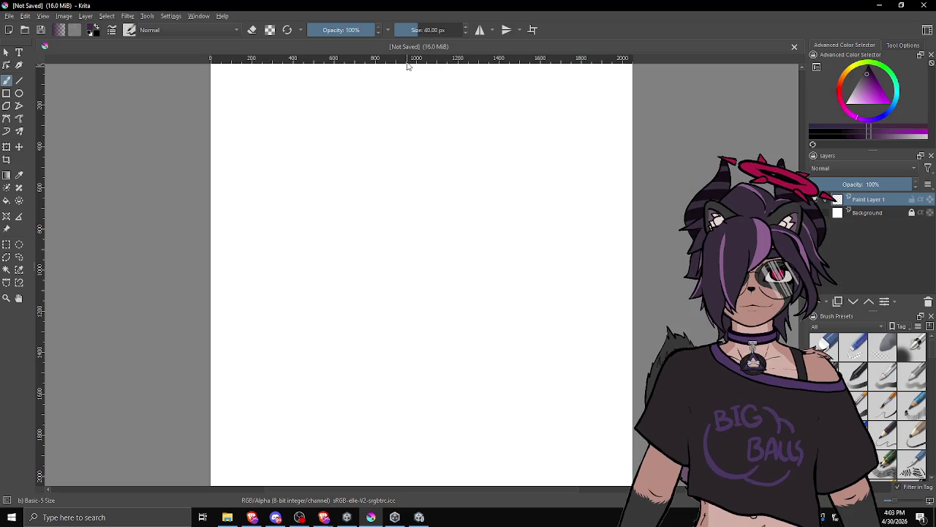
pyautogui.moveTo(409, 65); pyautogui.dragTo(421, 66)
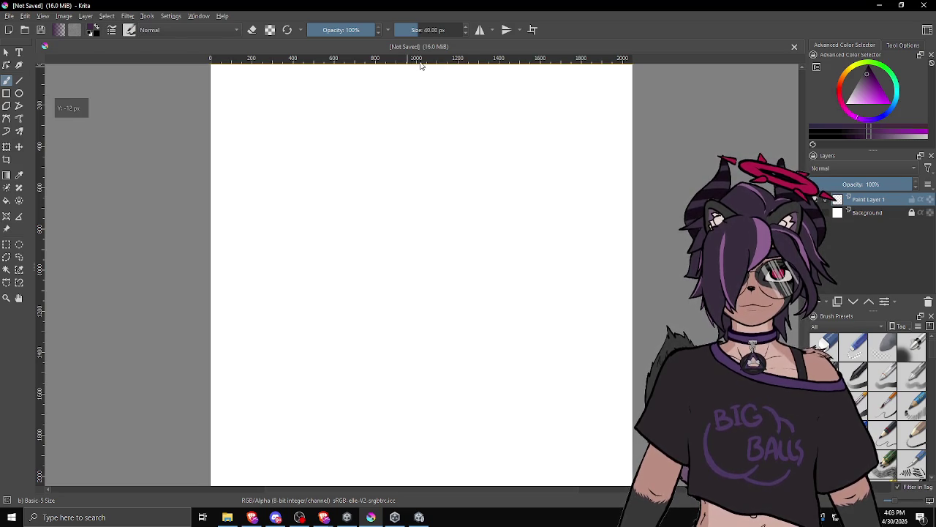
pyautogui.moveTo(247, 60)
pyautogui.mouseDown()
pyautogui.moveTo(251, 94)
pyautogui.moveTo(393, 267)
pyautogui.moveTo(439, 288)
pyautogui.moveTo(444, 275)
pyautogui.mouseUp()
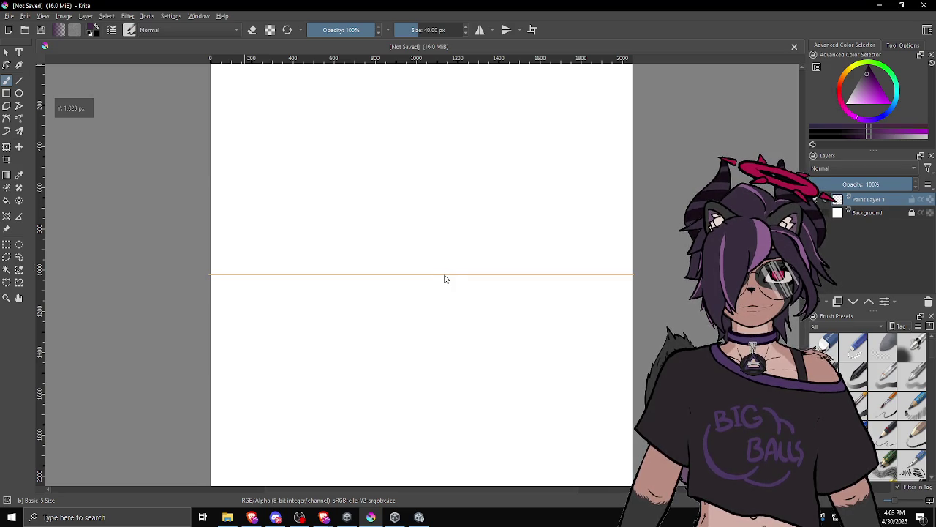
# Add a vertical guide at X 1,024 px in the canvas middle.
pyautogui.scroll(5, 395, 278)
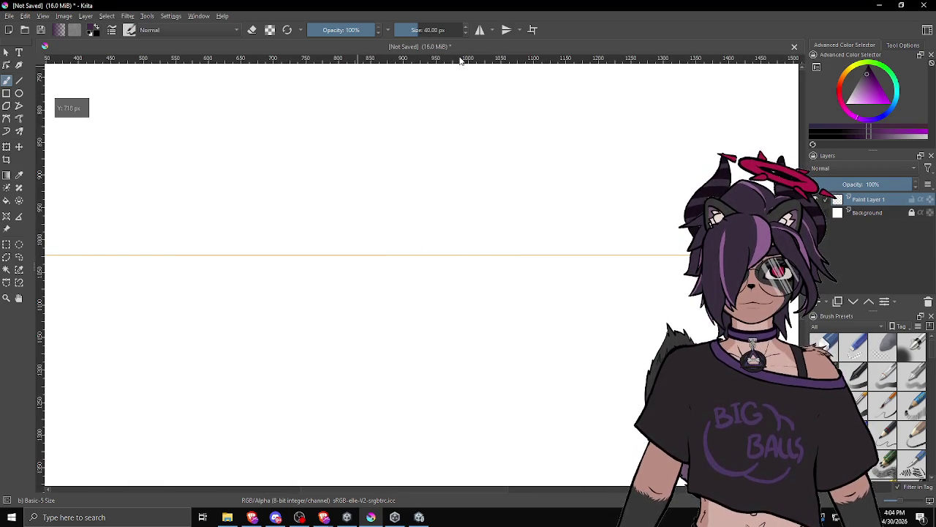
pyautogui.moveTo(42, 196)
pyautogui.mouseDown()
pyautogui.moveTo(504, 150)
pyautogui.moveTo(484, 155)
pyautogui.mouseUp()
pyautogui.scroll(-4, 429, 182)
pyautogui.scroll(1, 447, 182)
pyautogui.scroll(1, 410, 210)
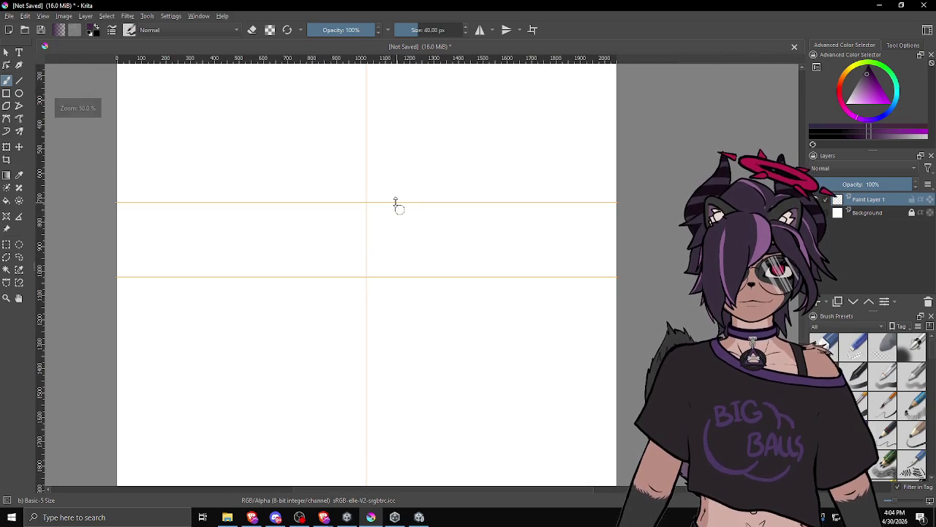
# Position the horizontal guide at Y 1,024 px so both guides cross at the centre.
pyautogui.moveTo(395, 202)
pyautogui.mouseDown()
pyautogui.moveTo(398, 129)
pyautogui.moveTo(413, 129)
pyautogui.mouseUp()
pyautogui.scroll(2, 431, 132)
pyautogui.scroll(-4, 431, 131)
pyautogui.scroll(1, 416, 146)
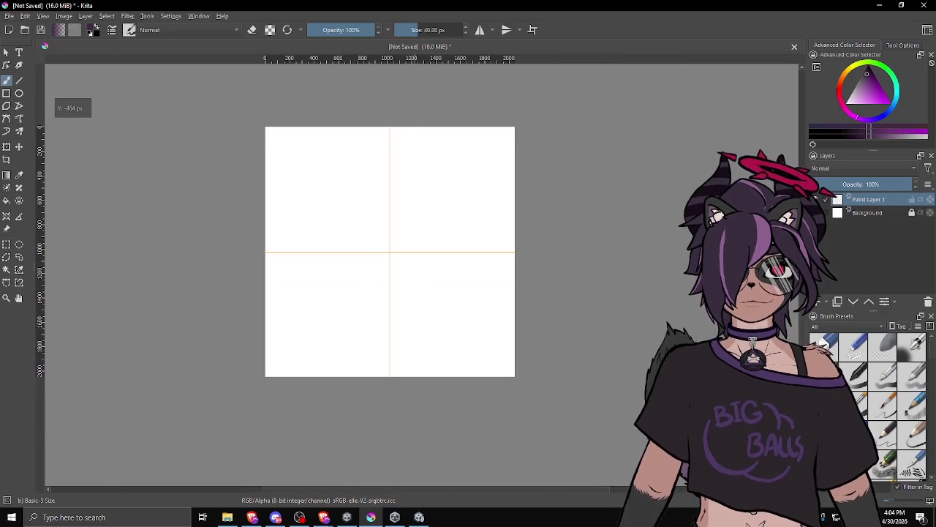
pyautogui.scroll(2, 415, 114)
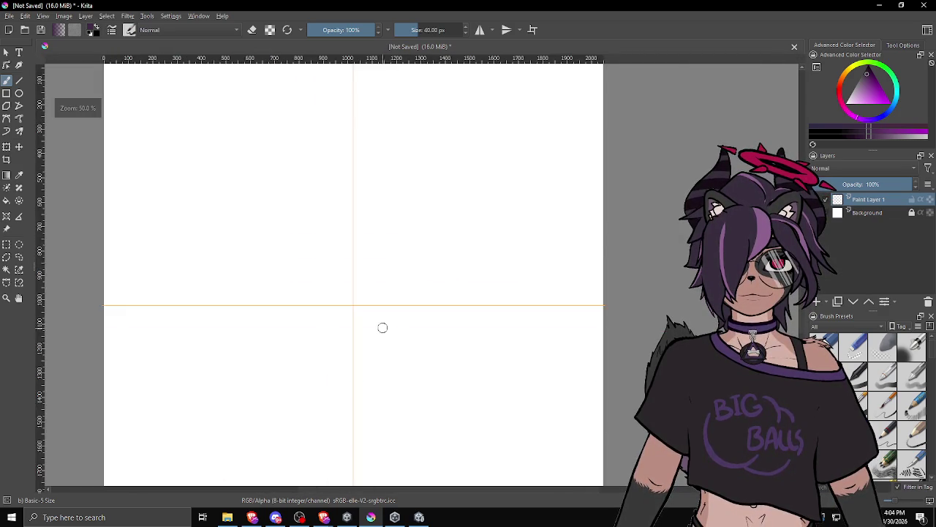
pyautogui.scroll(3, 373, 319)
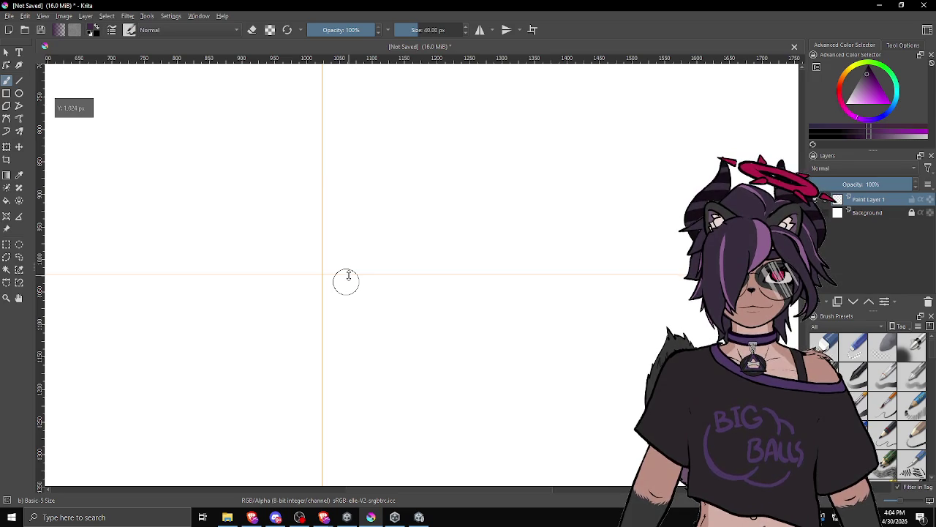
pyautogui.scroll(-3, 348, 278)
pyautogui.scroll(-2, 347, 276)
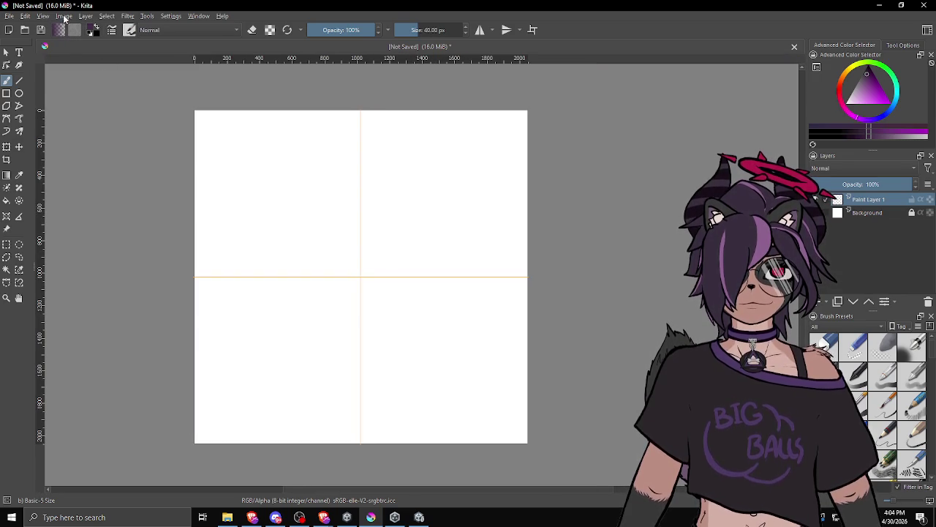
# Lock the guides, pick the Gradient tool, and add Paint Layer 2 above Paint Layer 1.
pyautogui.click(44, 16)
pyautogui.click(65, 174)
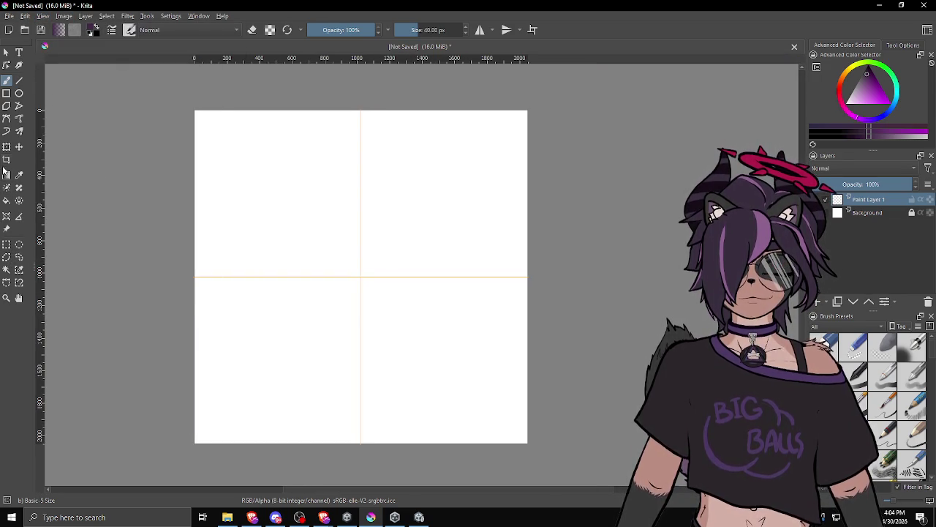
pyautogui.click(19, 93)
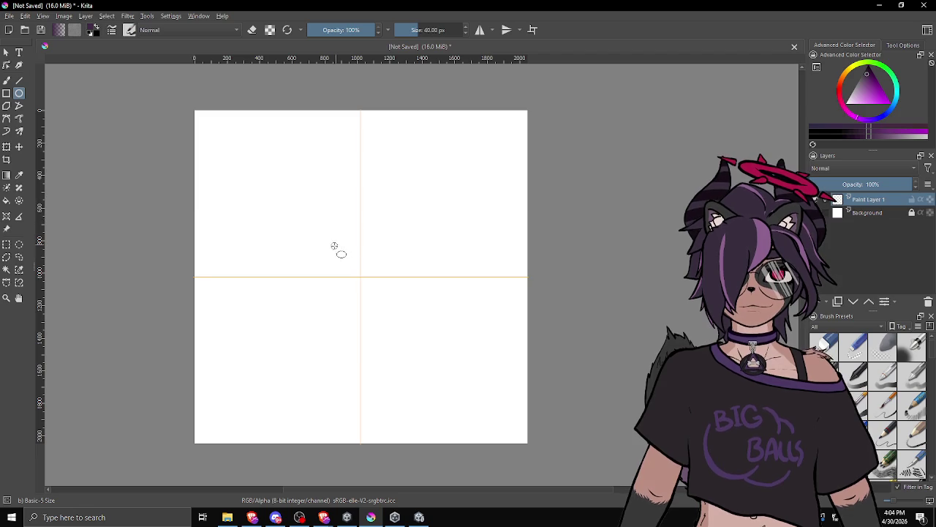
pyautogui.scroll(4, 366, 285)
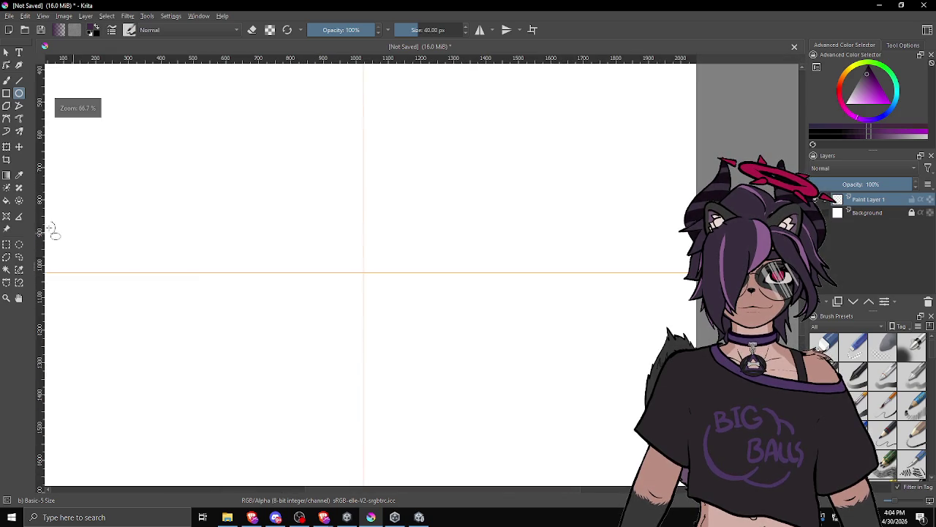
pyautogui.rightClick(8, 175)
pyautogui.click(288, 161)
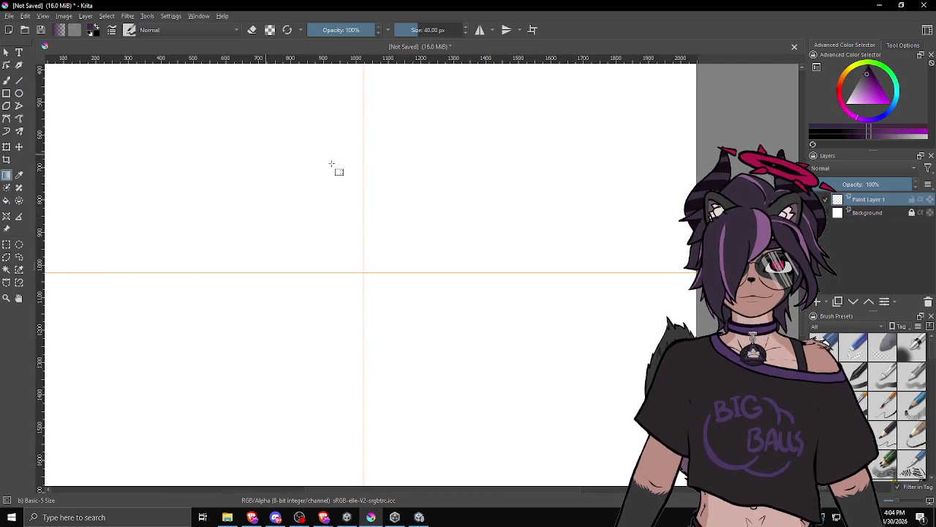
pyautogui.click(817, 301)
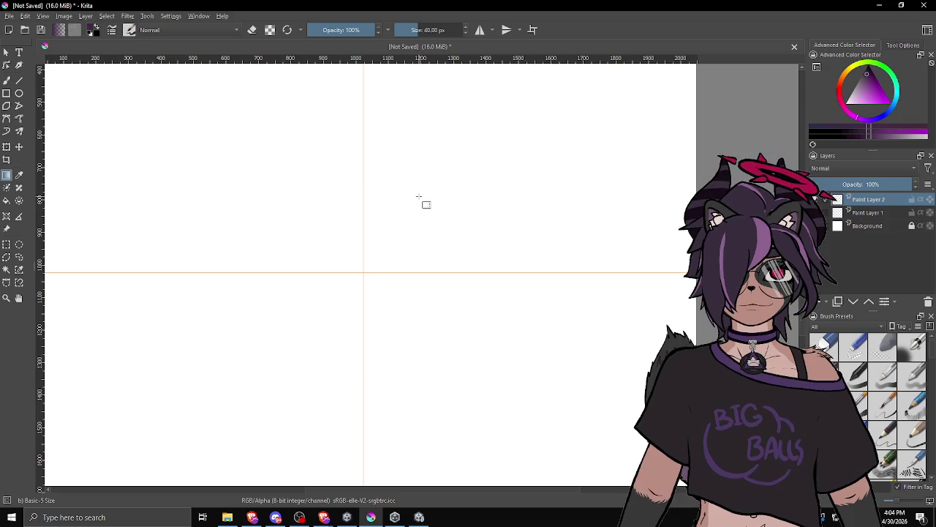
pyautogui.scroll(-2, 421, 197)
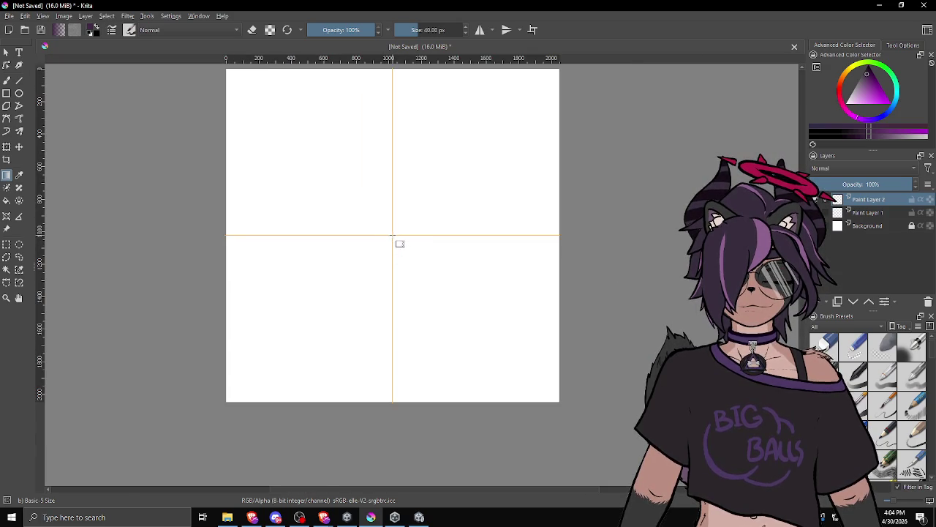
# Set the Gradient tool's shape to Radial in its tool options.
pyautogui.click(903, 45)
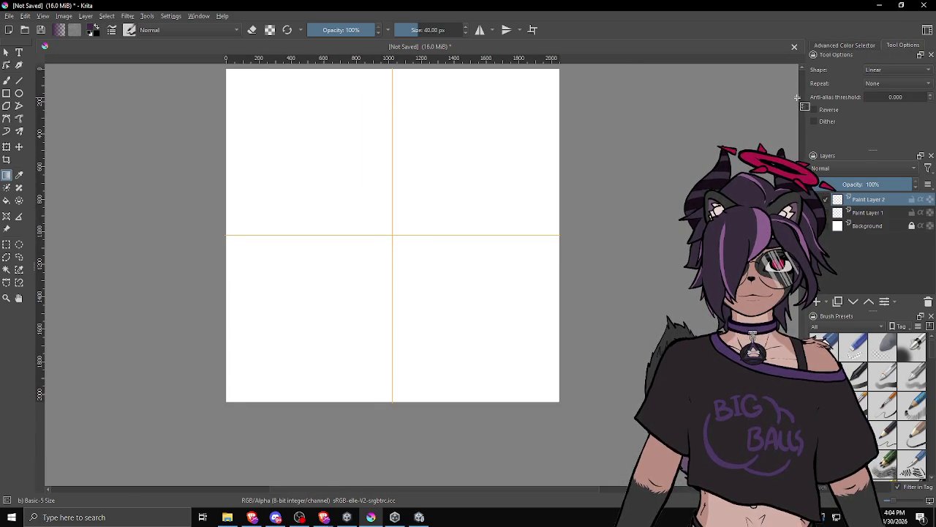
pyautogui.moveTo(799, 98); pyautogui.dragTo(722, 97)
pyautogui.click(818, 71)
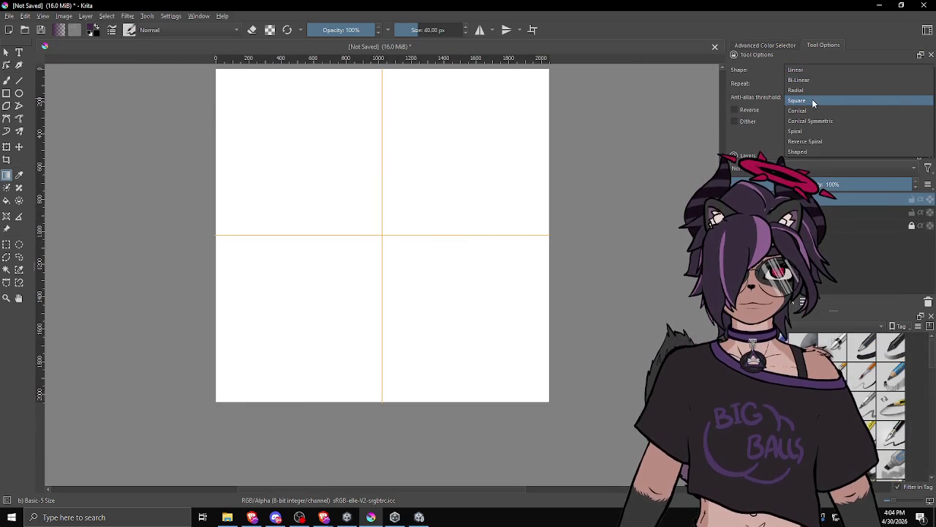
pyautogui.click(808, 90)
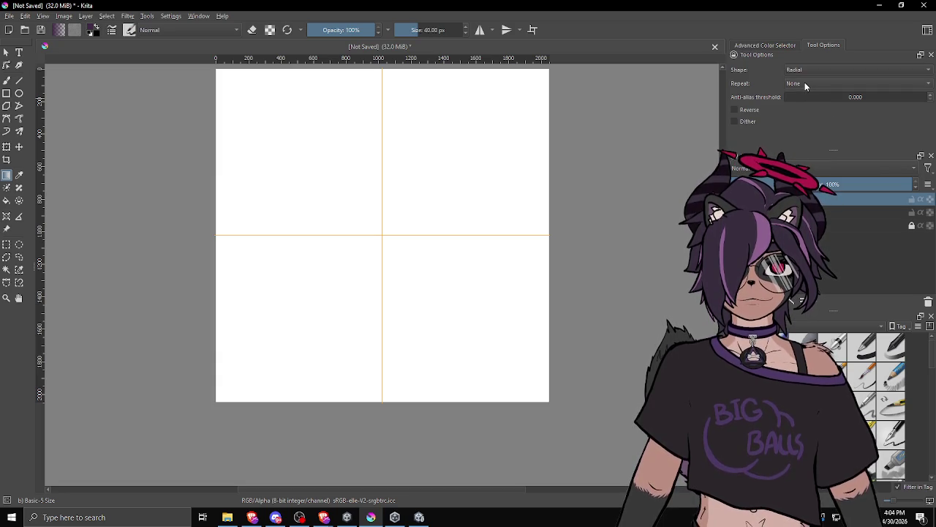
# Paint a test purple radial gradient from the canvas centre, then undo it.
pyautogui.moveTo(382, 218); pyautogui.dragTo(484, 268)
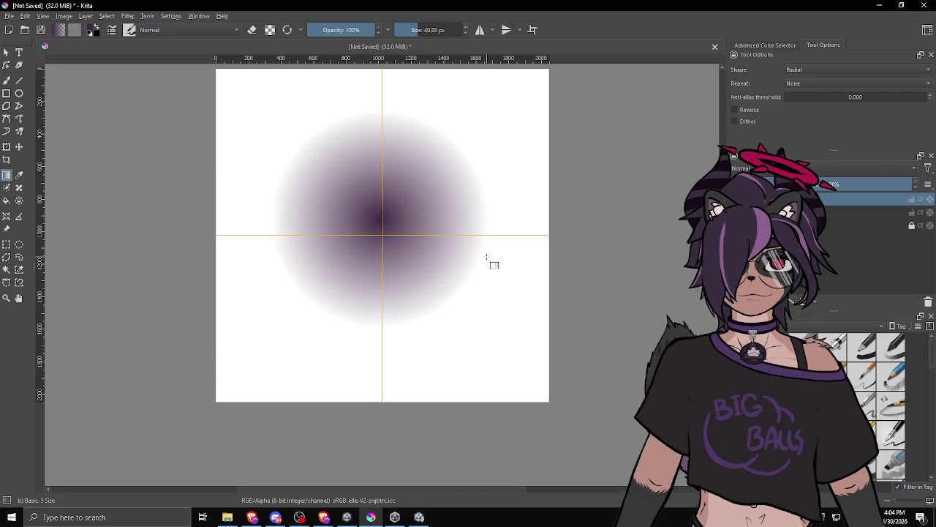
pyautogui.hotkey('ctrl', 'z')
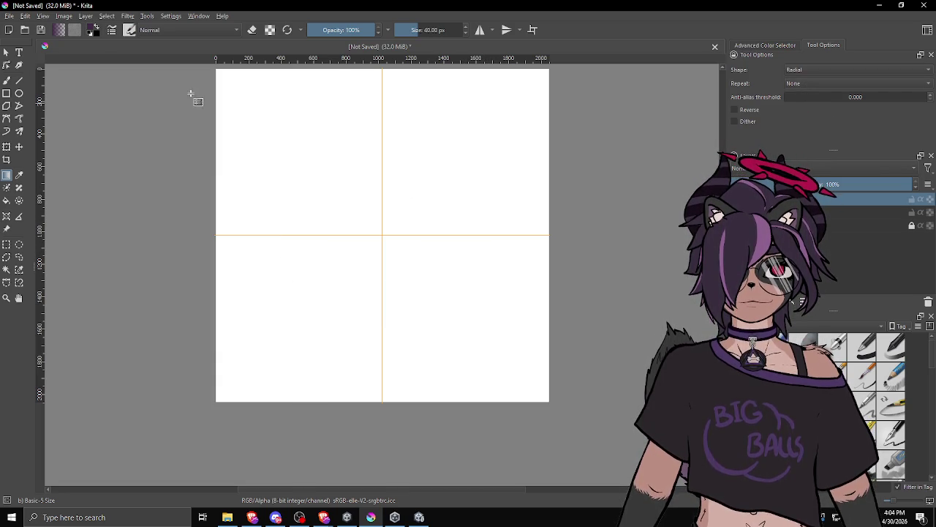
pyautogui.click(60, 30)
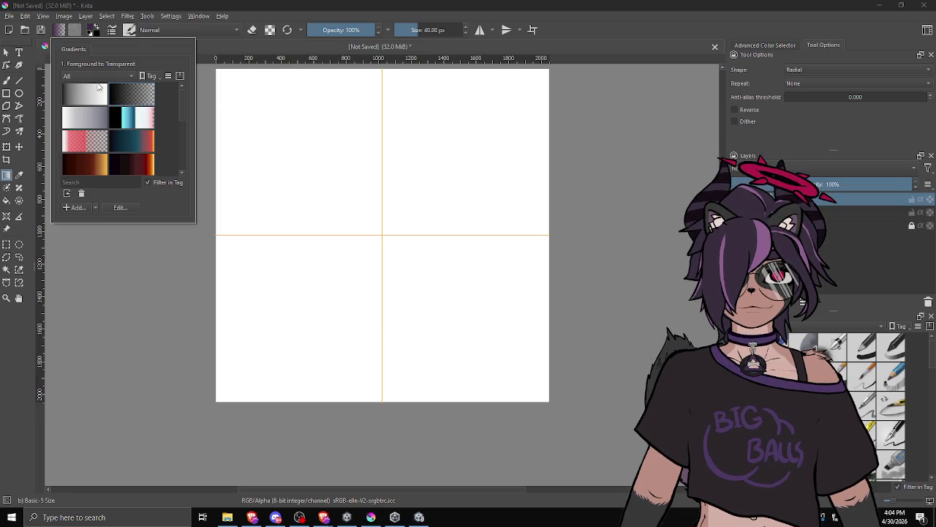
# Set the foreground colour to black.
pyautogui.click(95, 32)
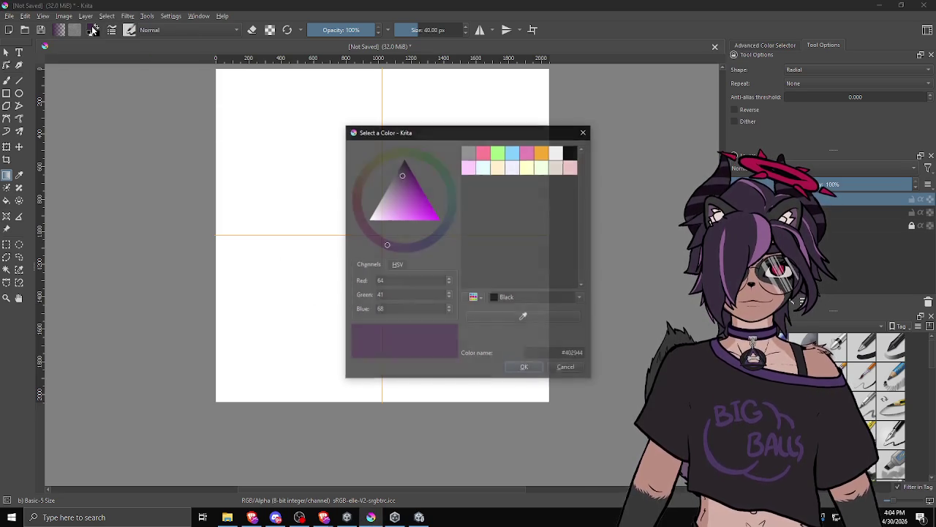
pyautogui.moveTo(384, 181); pyautogui.dragTo(403, 159)
pyautogui.click(536, 364)
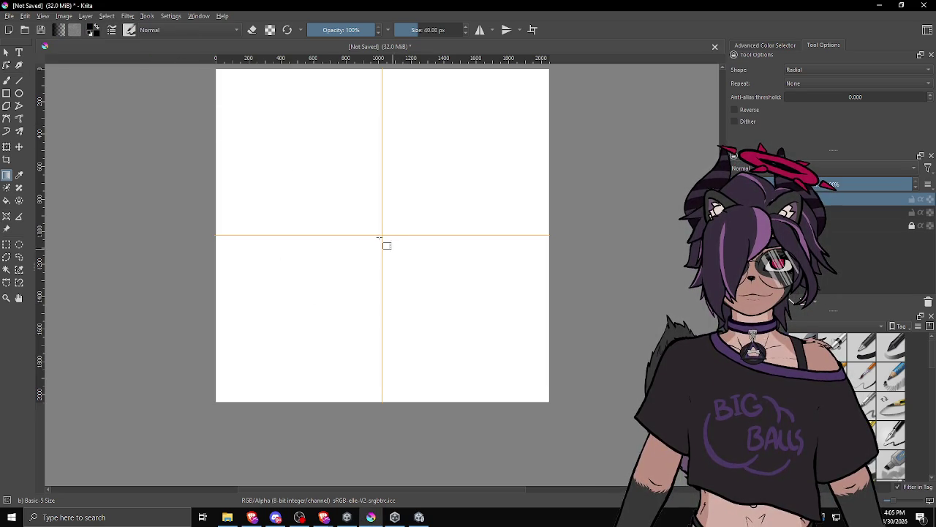
# Draw a black-to-white radial gradient from the guide crossing, redrawing it larger to fill the canvas.
pyautogui.moveTo(383, 235); pyautogui.dragTo(444, 275)
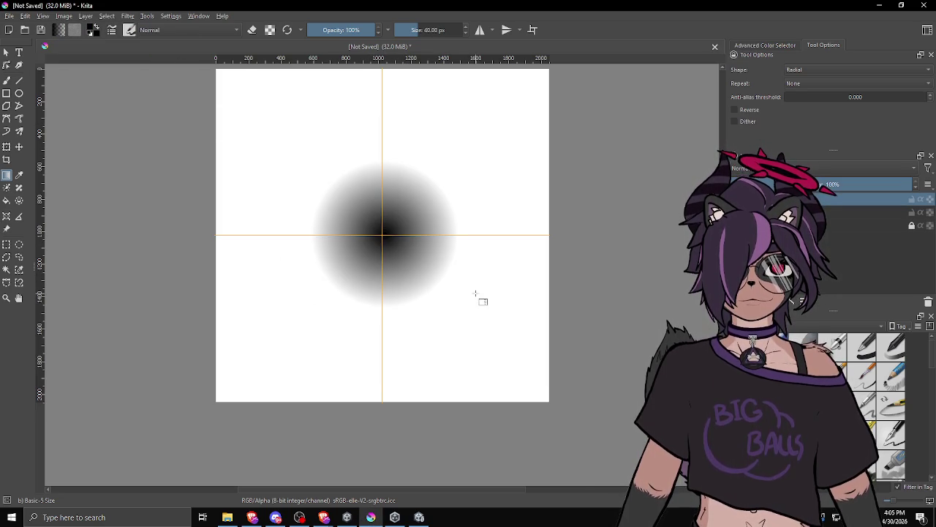
pyautogui.hotkey('ctrl', 'z')
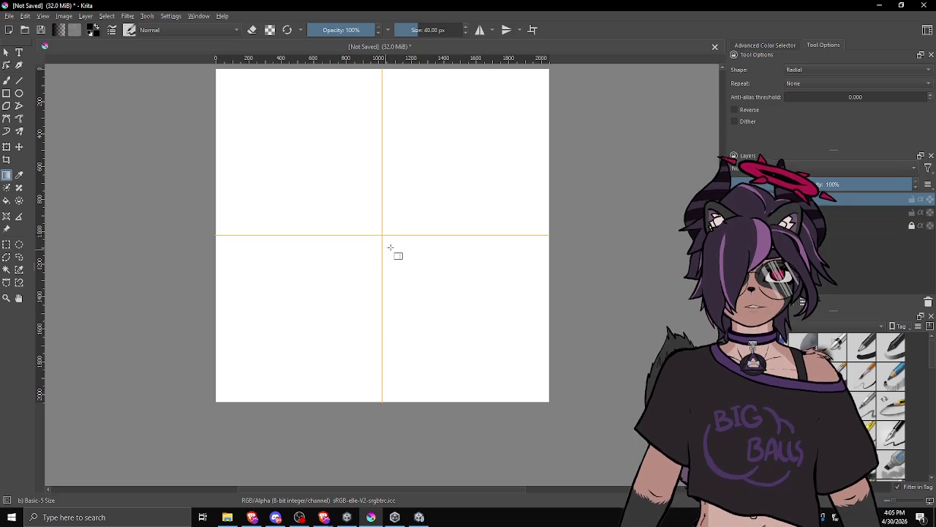
pyautogui.scroll(2, 383, 236)
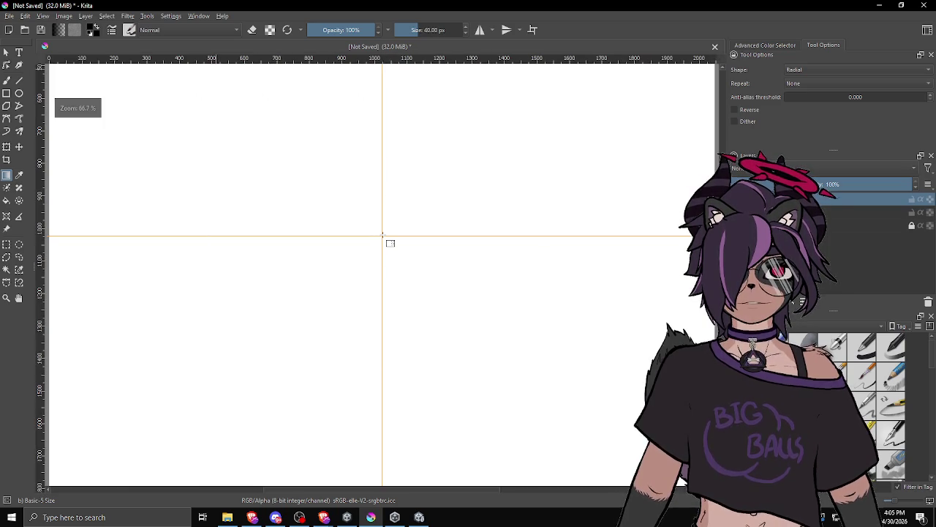
pyautogui.scroll(-1, 383, 236)
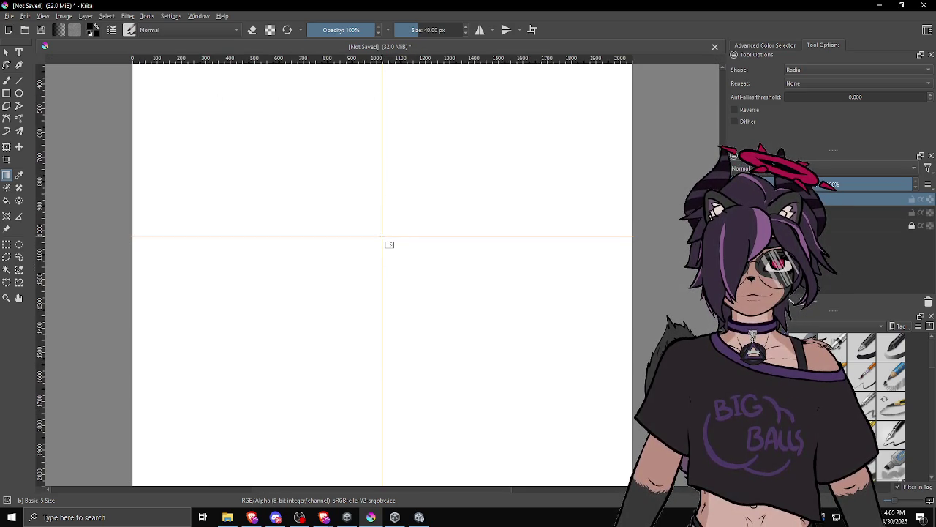
pyautogui.moveTo(515, 351); pyautogui.dragTo(516, 353)
pyautogui.scroll(-3, 506, 340)
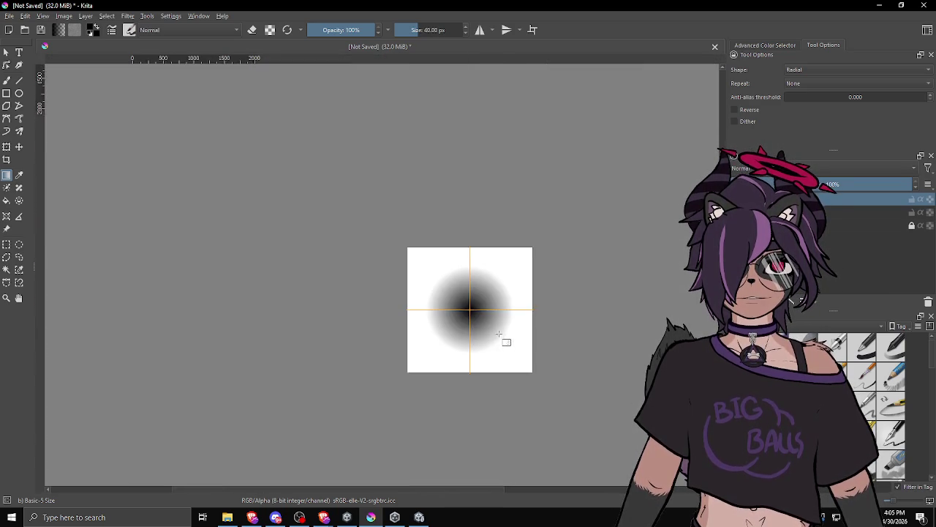
pyautogui.scroll(2, 504, 337)
pyautogui.scroll(-1, 471, 320)
pyautogui.moveTo(471, 320); pyautogui.dragTo(448, 310)
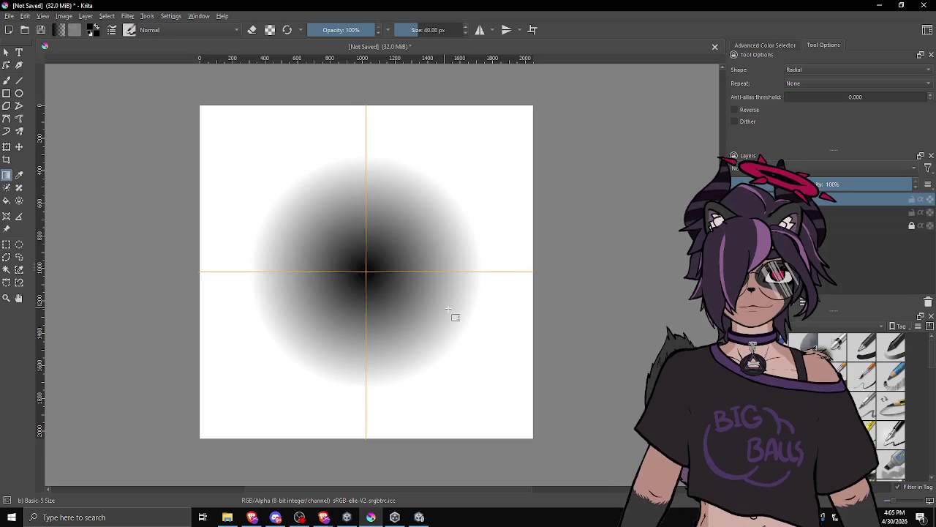
pyautogui.scroll(1, 366, 272)
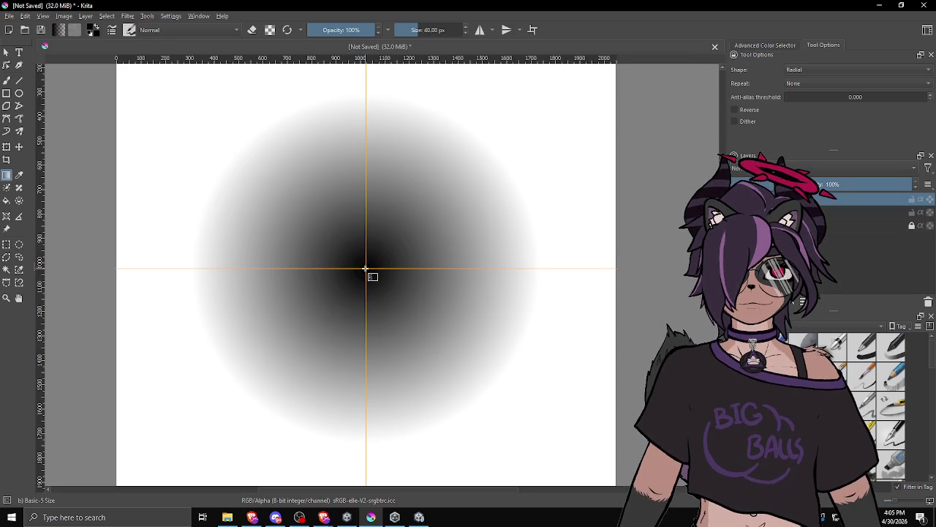
pyautogui.scroll(-1, 372, 274)
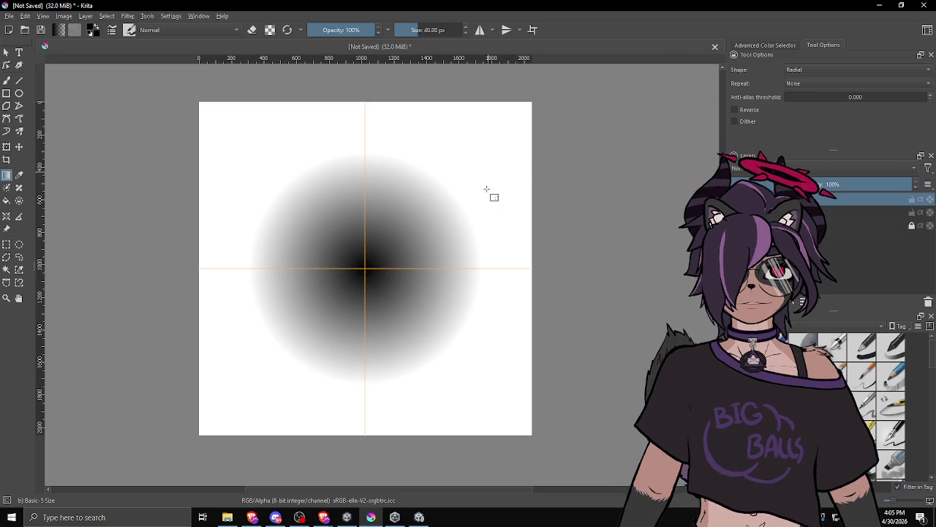
pyautogui.scroll(5, 359, 278)
pyautogui.scroll(-3, 390, 217)
pyautogui.scroll(-2, 350, 300)
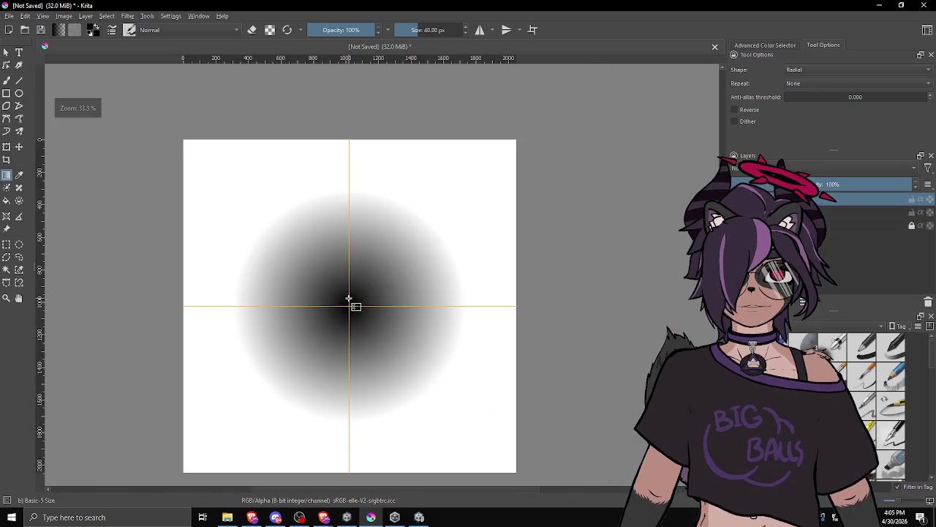
pyautogui.scroll(3, 349, 300)
pyautogui.scroll(-2, 353, 306)
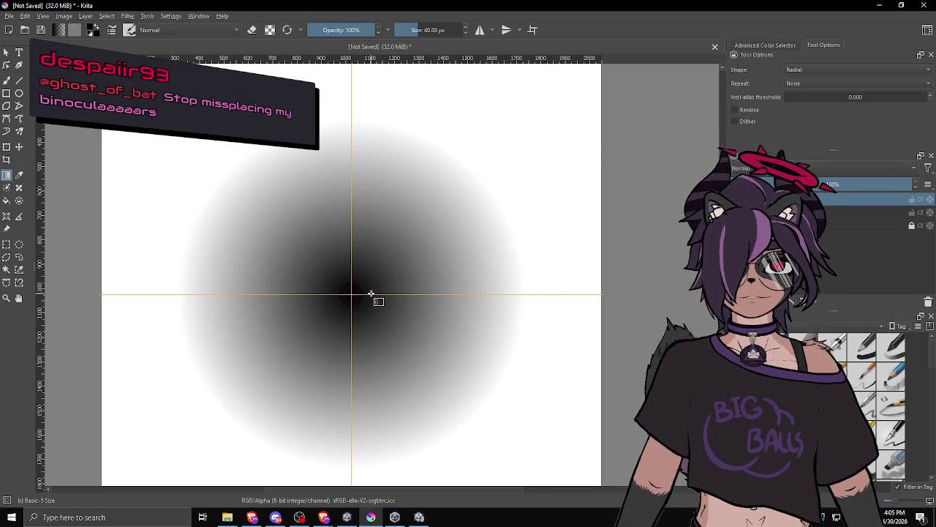
pyautogui.scroll(1, 363, 290)
pyautogui.scroll(-3, 359, 296)
pyautogui.scroll(3, 355, 304)
pyautogui.scroll(-3, 347, 309)
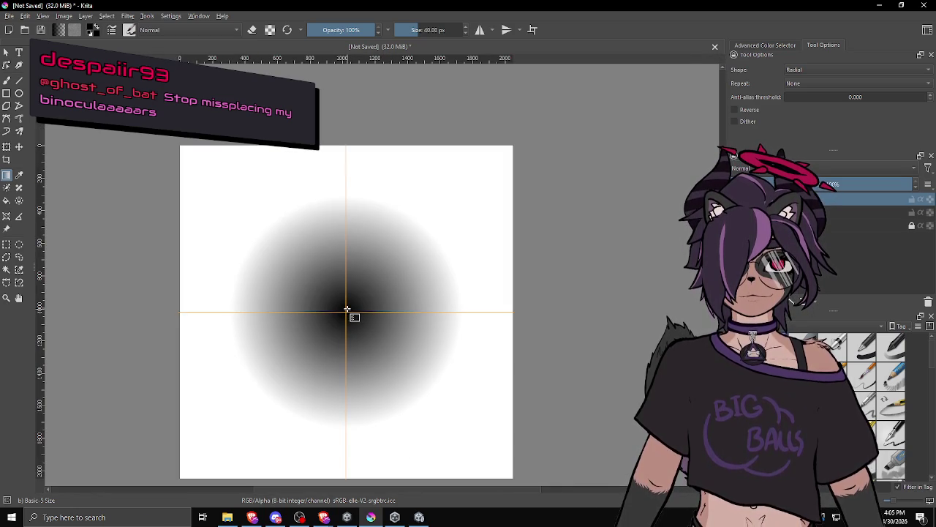
pyautogui.scroll(1, 349, 310)
pyautogui.scroll(-1, 350, 316)
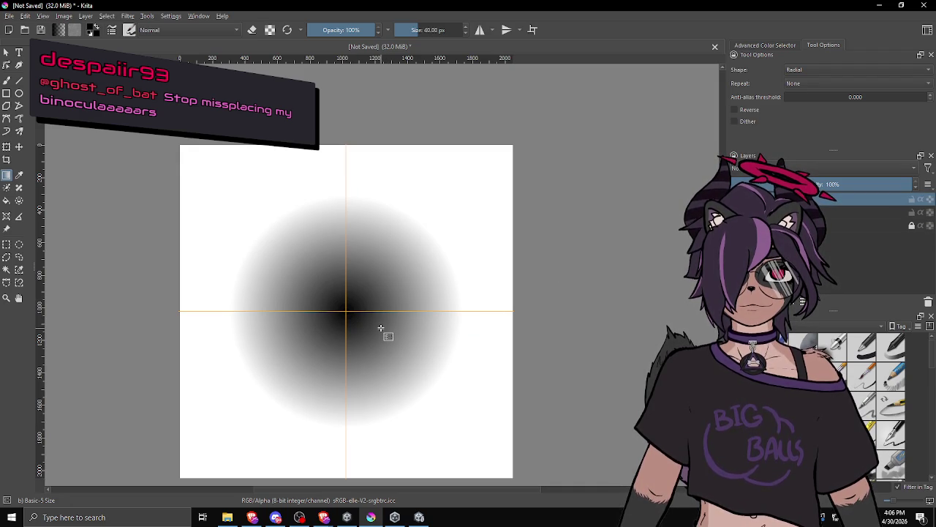
# Scale the radial gradient on Paint Layer 2 down around the canvas centre with Ctrl+T.
pyautogui.hotkey('ctrl', 't')
pyautogui.moveTo(456, 432)
pyautogui.mouseDown()
pyautogui.moveTo(434, 397)
pyautogui.moveTo(398, 387)
pyautogui.moveTo(414, 388)
pyautogui.mouseUp()
pyautogui.press('Return')
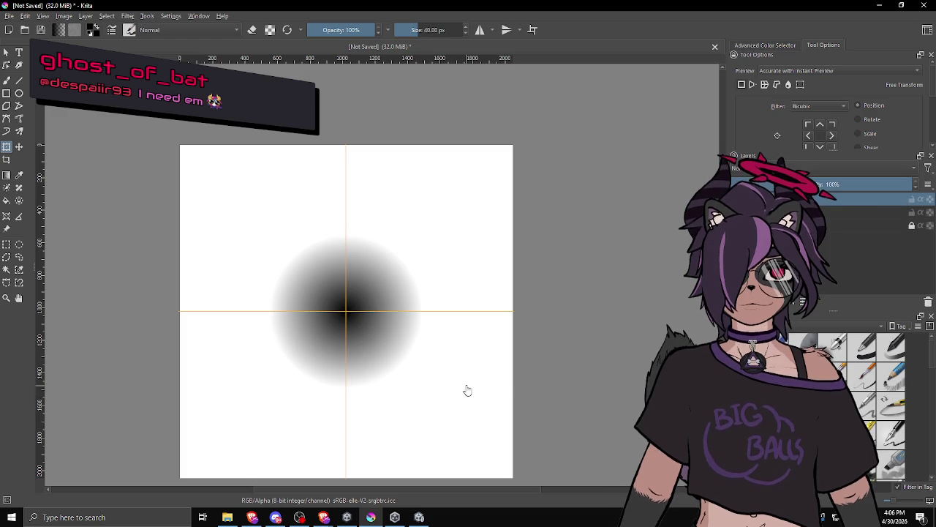
pyautogui.scroll(2, 412, 376)
pyautogui.scroll(-2, 408, 314)
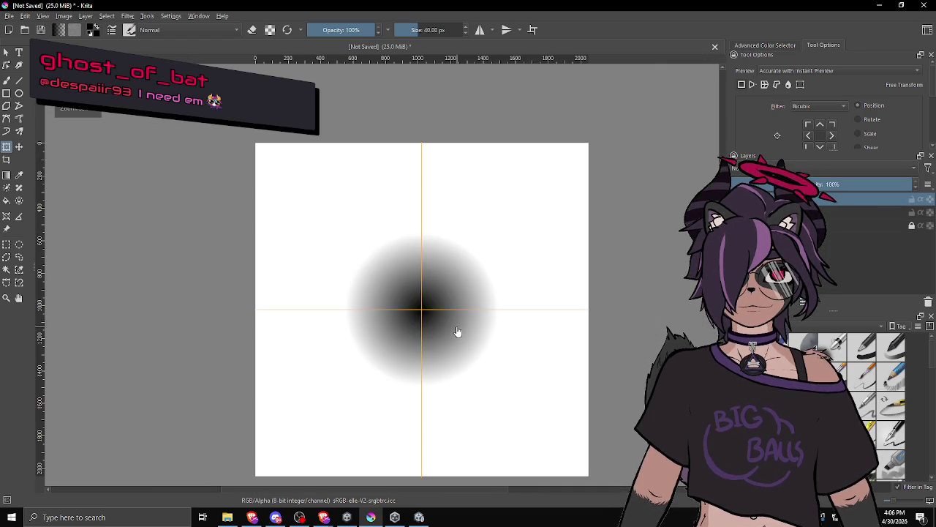
pyautogui.moveTo(456, 331); pyautogui.dragTo(418, 326)
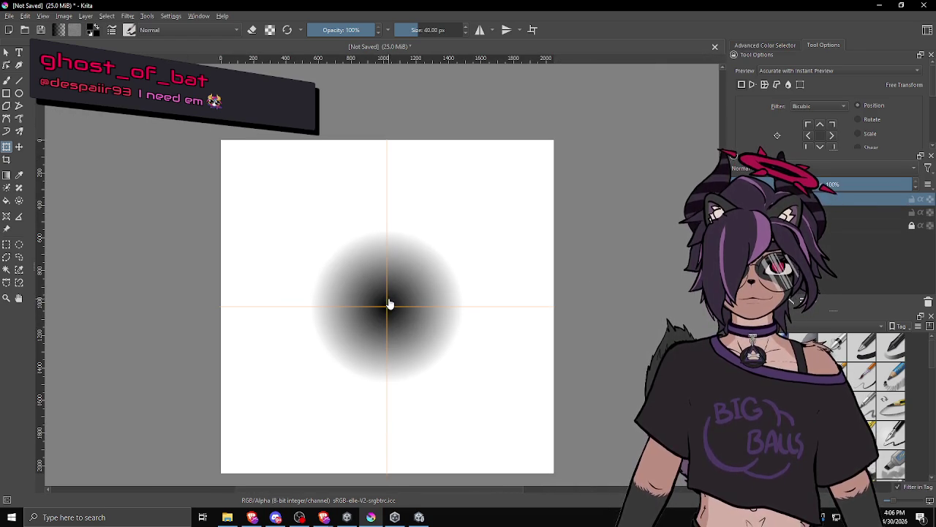
pyautogui.rightClick(790, 208)
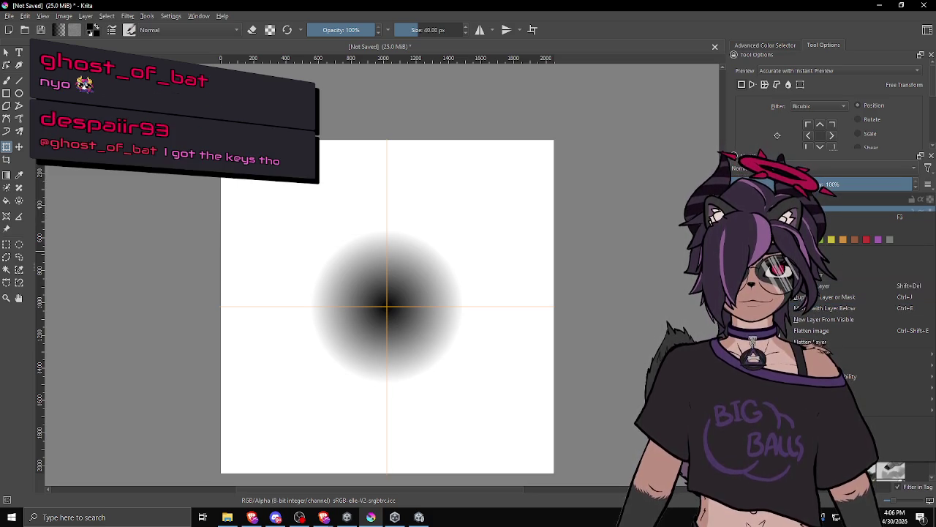
# Merge the gradient layers and bring up the File menu for exporting.
pyautogui.click(823, 283)
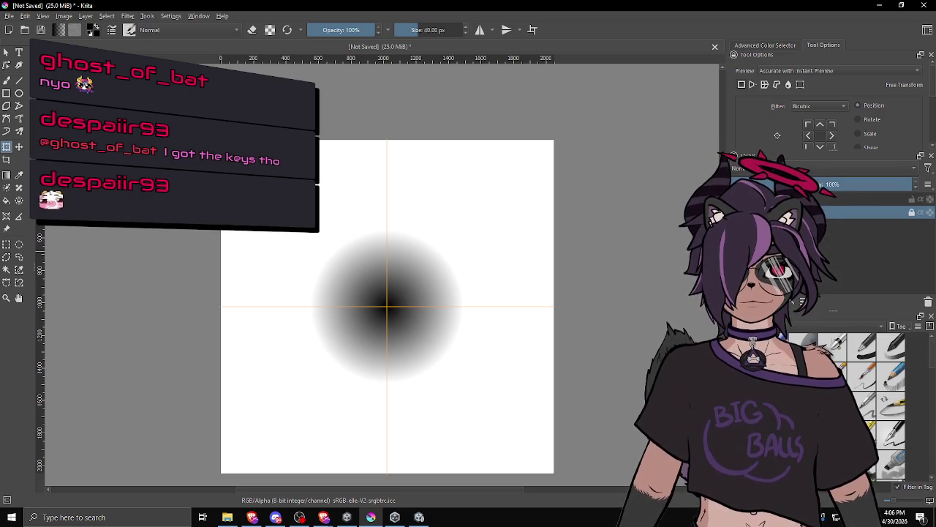
pyautogui.click(10, 15)
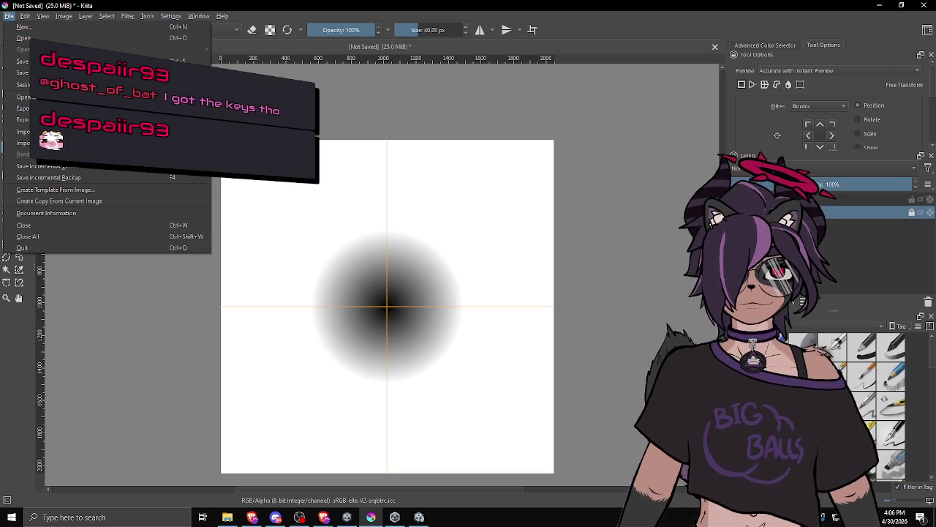
pyautogui.press('Escape')
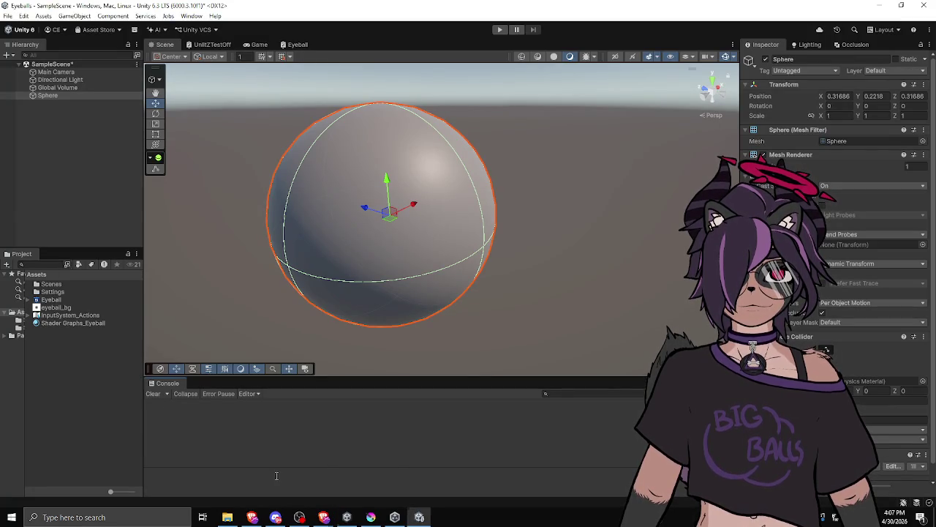
# Add a Texture2D property named HeightMap to the Eyeball shader graph as a node.
pyautogui.click(58, 307)
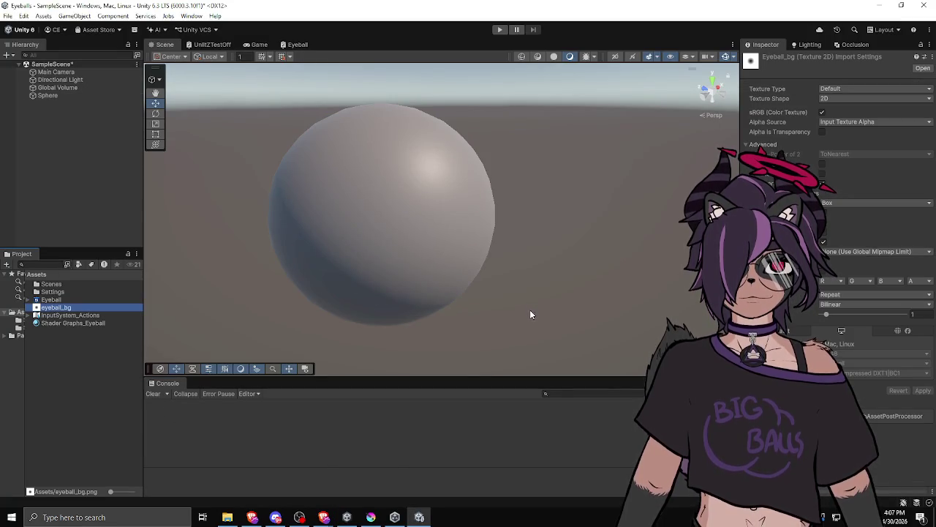
pyautogui.click(310, 44)
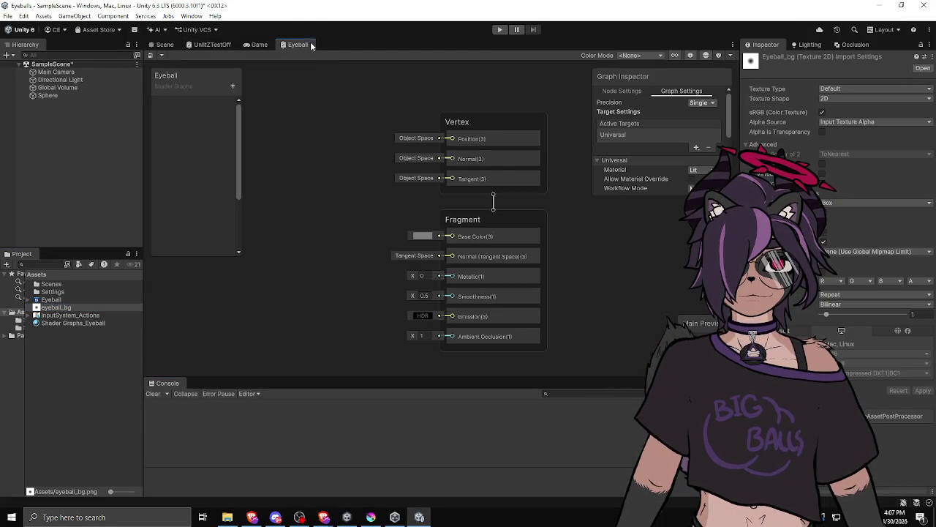
pyautogui.rightClick(289, 232)
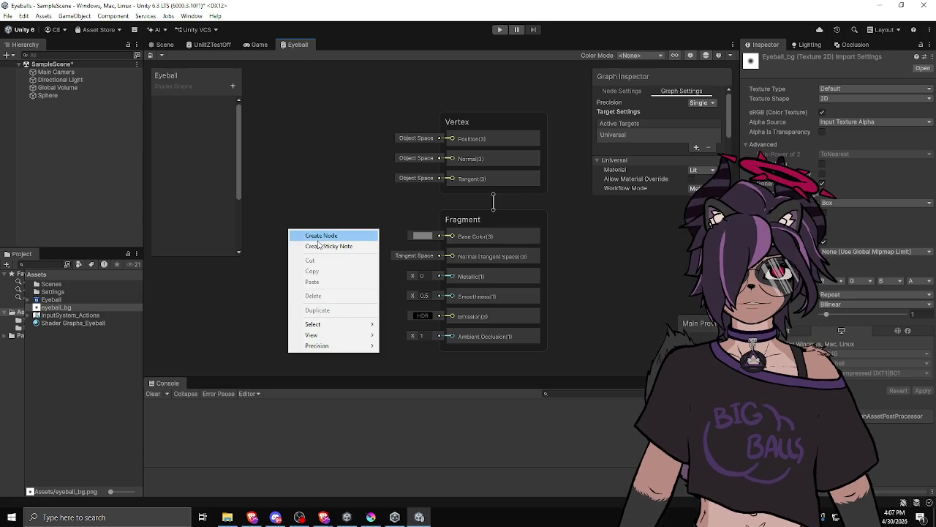
pyautogui.click(234, 85)
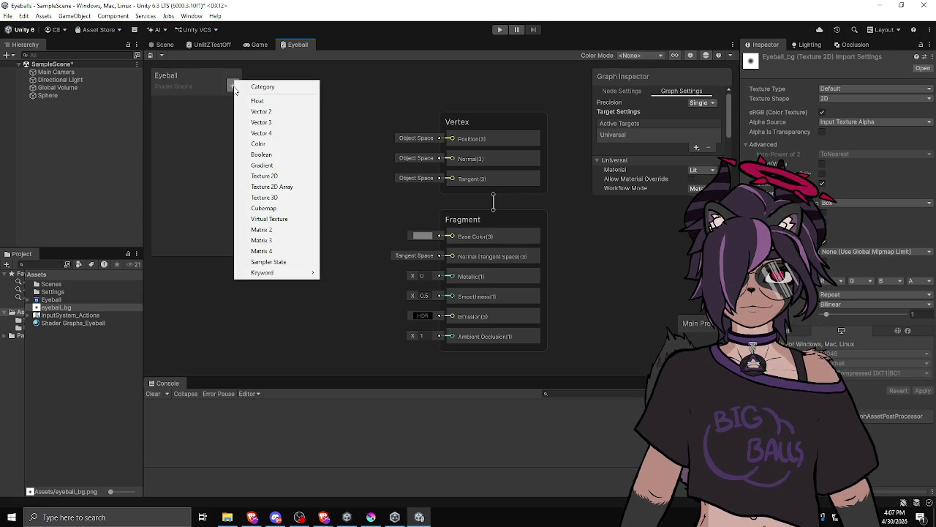
pyautogui.click(264, 176)
pyautogui.moveTo(190, 109); pyautogui.dragTo(311, 201)
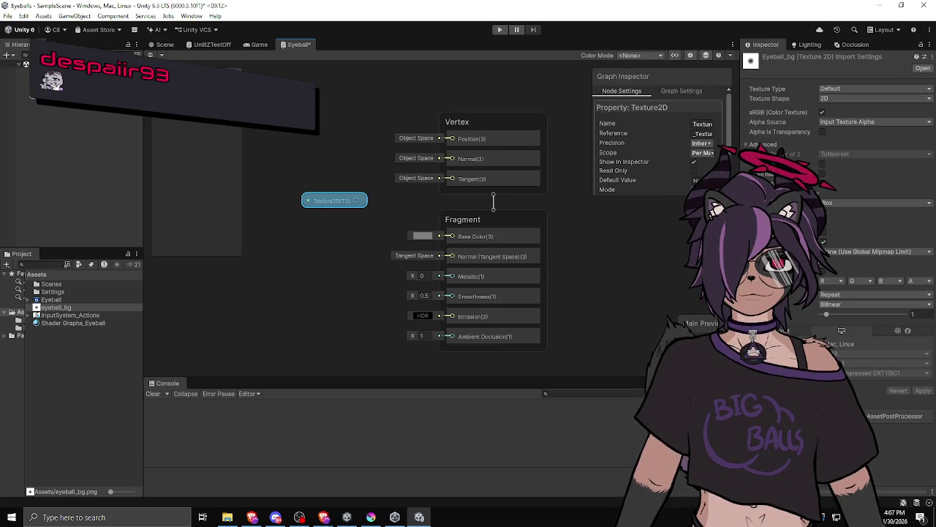
# Add a Sample Texture 2D node from HeightMap and wire its RGBA into Fragment Base Color.
pyautogui.moveTo(337, 199)
pyautogui.mouseDown()
pyautogui.moveTo(316, 212)
pyautogui.moveTo(354, 192)
pyautogui.mouseUp()
pyautogui.scroll(-2, 351, 187)
pyautogui.write('sample')
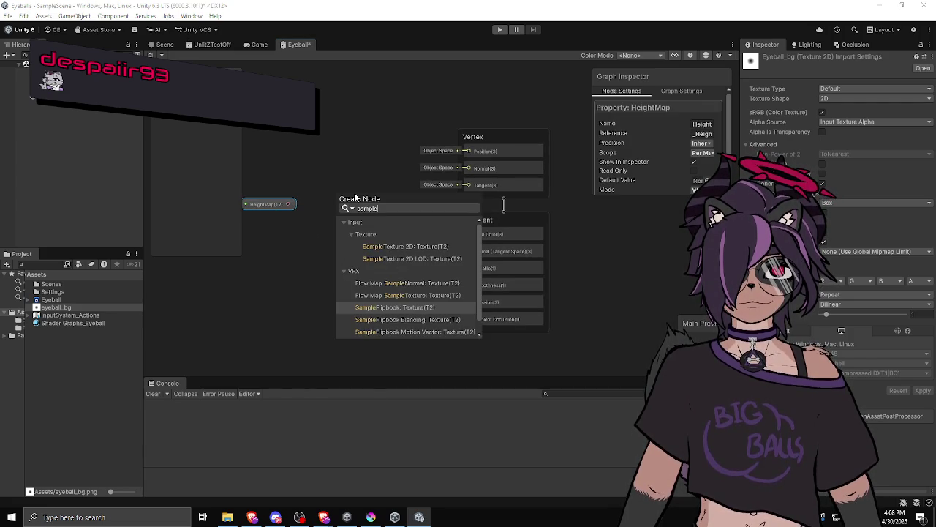
pyautogui.press('Up')
pyautogui.press('Up')
pyautogui.press('Up')
pyautogui.press('Return')
pyautogui.moveTo(394, 212)
pyautogui.mouseDown()
pyautogui.moveTo(367, 229)
pyautogui.moveTo(477, 234)
pyautogui.mouseUp()
pyautogui.moveTo(338, 212); pyautogui.dragTo(395, 199)
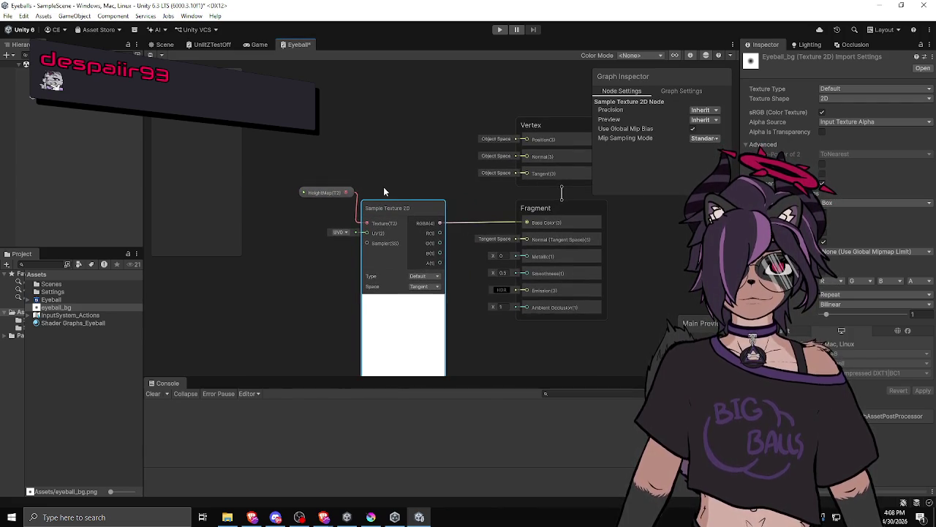
pyautogui.click(257, 45)
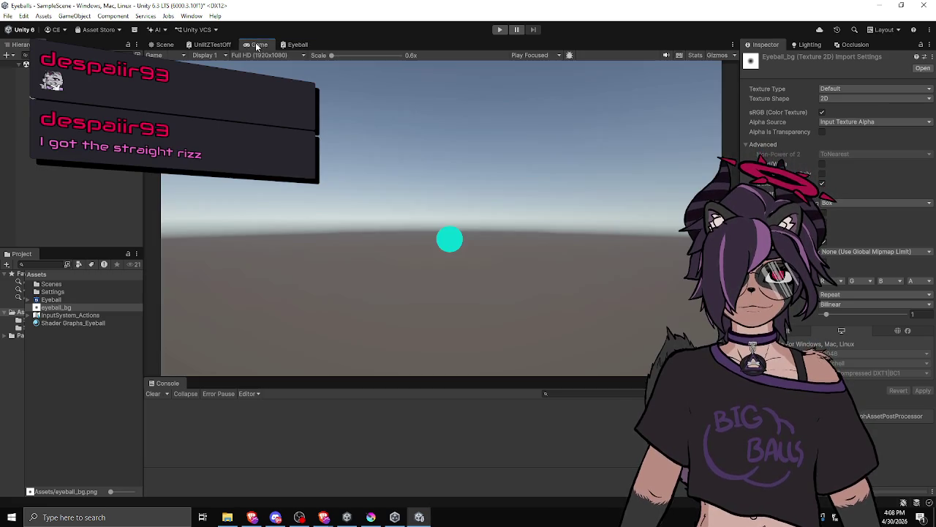
# Apply the Shader Graphs_Eyeball material to the sphere and assign the radial gradient to HeightMap.
pyautogui.click(102, 324)
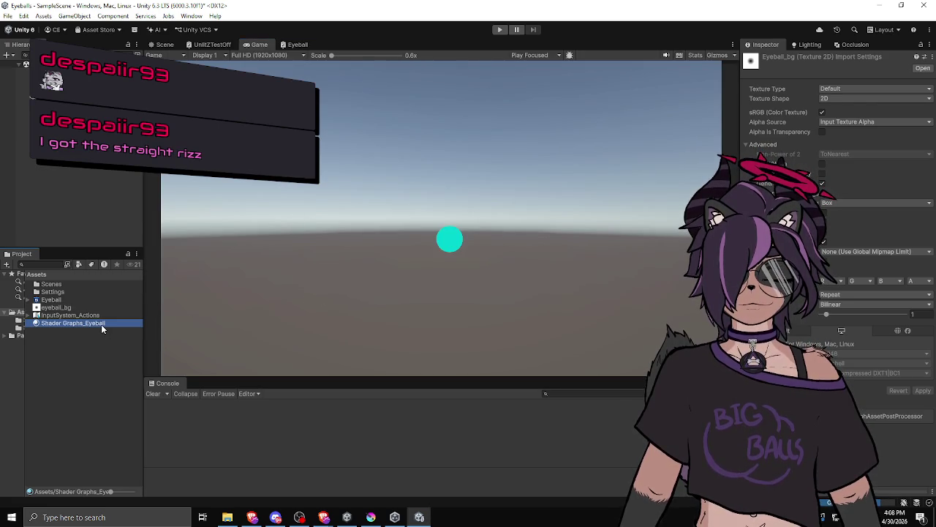
pyautogui.click(457, 239)
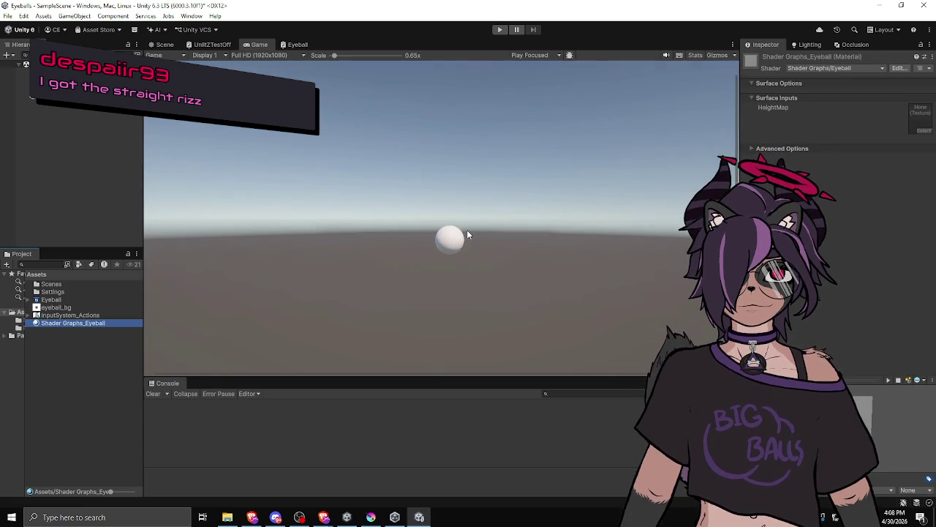
pyautogui.click(161, 45)
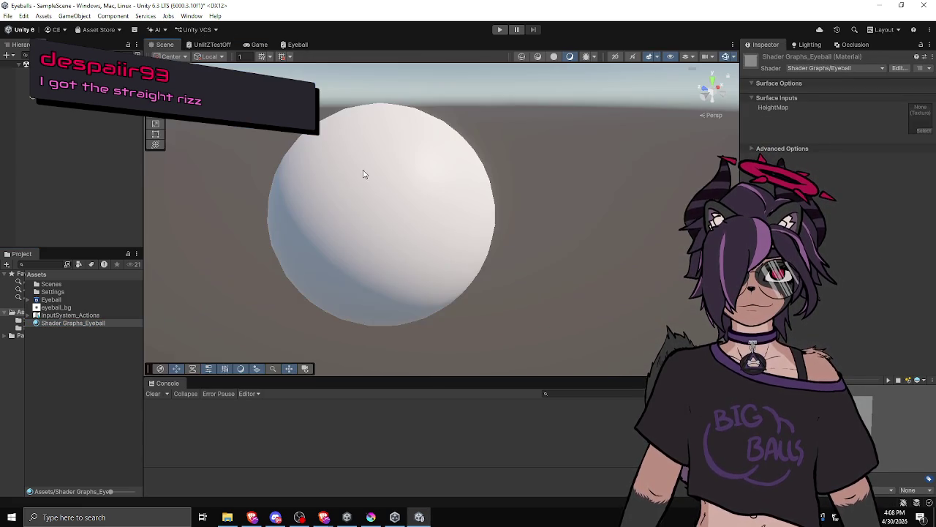
pyautogui.click(435, 241)
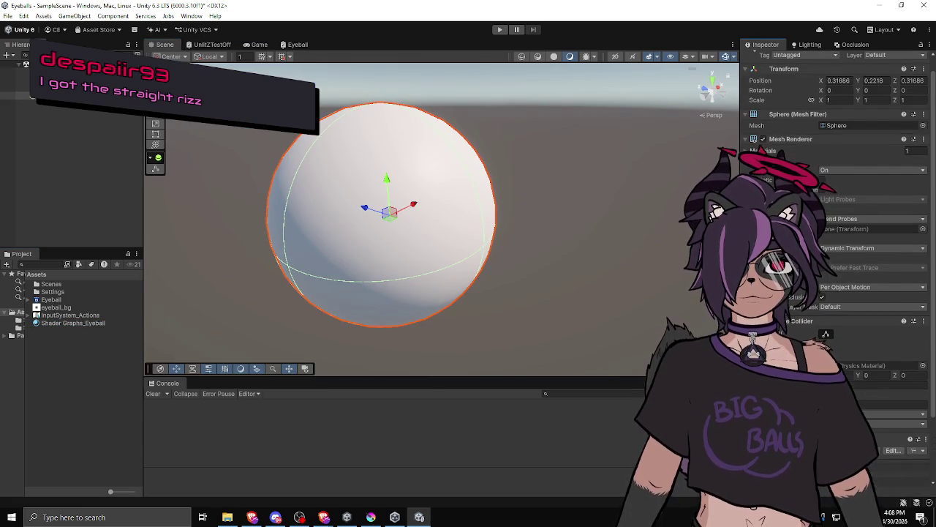
pyautogui.scroll(-3, 834, 271)
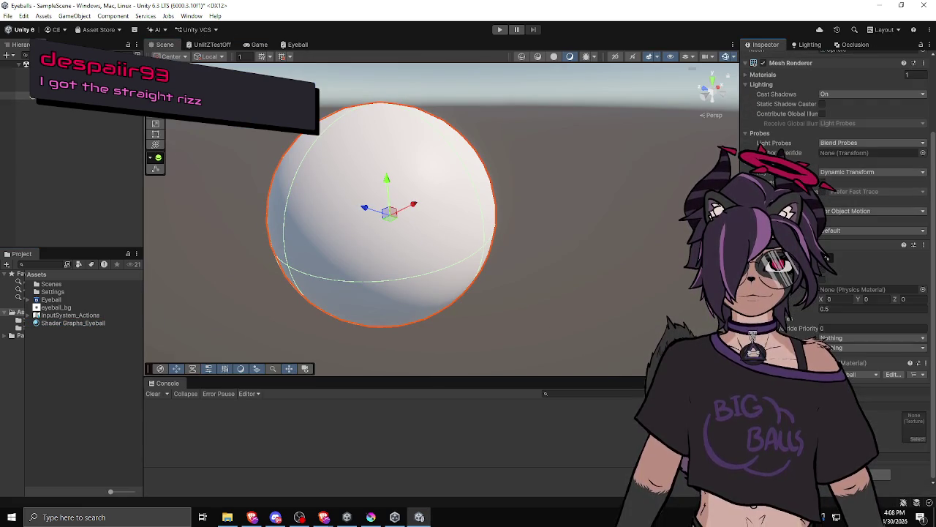
pyautogui.click(917, 439)
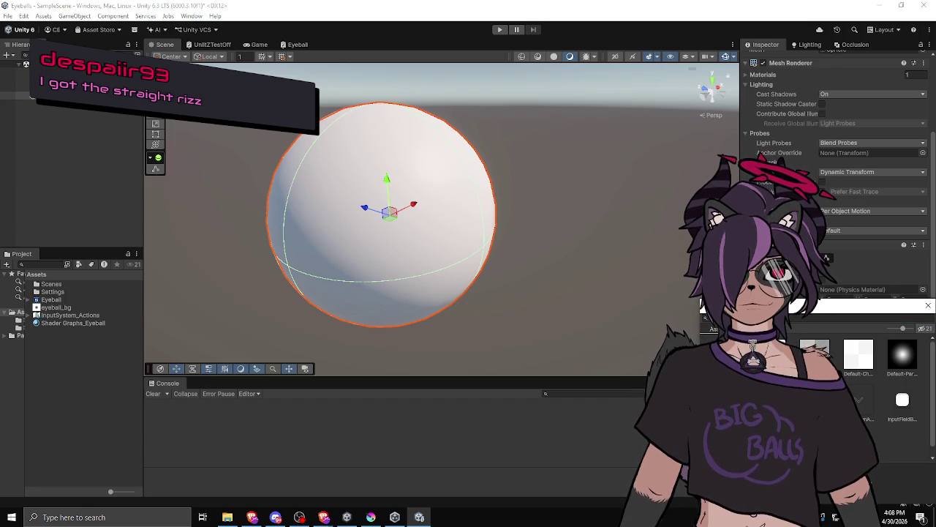
pyautogui.click(925, 305)
pyautogui.moveTo(329, 271)
pyautogui.mouseDown()
pyautogui.moveTo(554, 271)
pyautogui.moveTo(220, 235)
pyautogui.moveTo(16, 196)
pyautogui.moveTo(6, 253)
pyautogui.mouseUp()
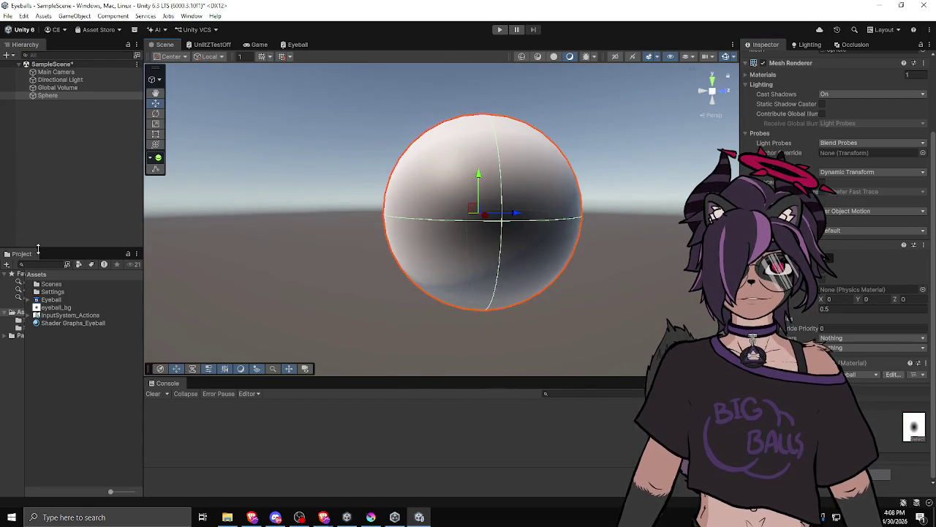
# Orbit around the sphere and preview the eyeball_bg HeightMap texture to inspect the gradient shading.
pyautogui.moveTo(342, 228)
pyautogui.mouseDown()
pyautogui.moveTo(320, 224)
pyautogui.moveTo(493, 266)
pyautogui.moveTo(497, 244)
pyautogui.moveTo(557, 198)
pyautogui.moveTo(464, 266)
pyautogui.moveTo(354, 303)
pyautogui.moveTo(511, 229)
pyautogui.moveTo(365, 226)
pyautogui.moveTo(380, 275)
pyautogui.moveTo(428, 272)
pyautogui.moveTo(525, 183)
pyautogui.moveTo(483, 212)
pyautogui.moveTo(381, 242)
pyautogui.moveTo(527, 255)
pyautogui.moveTo(384, 228)
pyautogui.mouseUp()
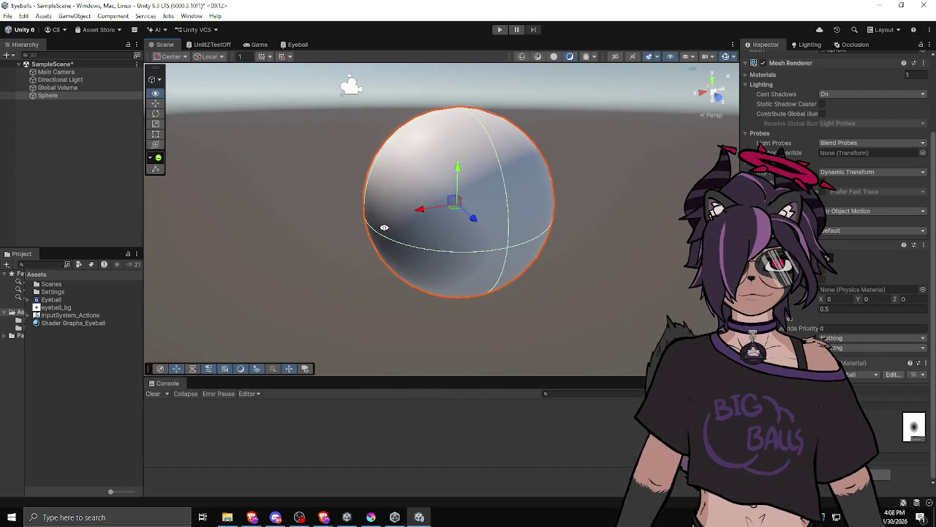
pyautogui.click(912, 425)
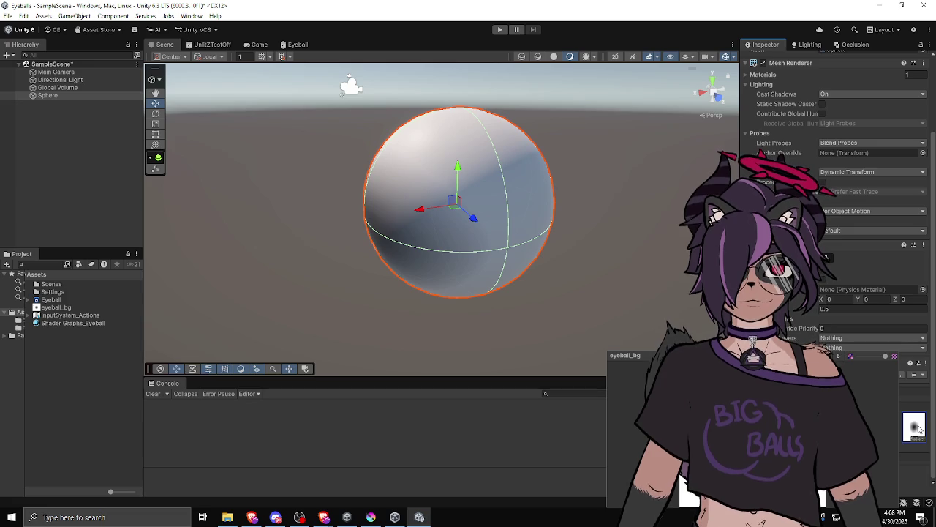
pyautogui.click(498, 439)
pyautogui.moveTo(390, 292)
pyautogui.mouseDown()
pyautogui.moveTo(568, 238)
pyautogui.moveTo(539, 320)
pyautogui.moveTo(461, 303)
pyautogui.mouseUp()
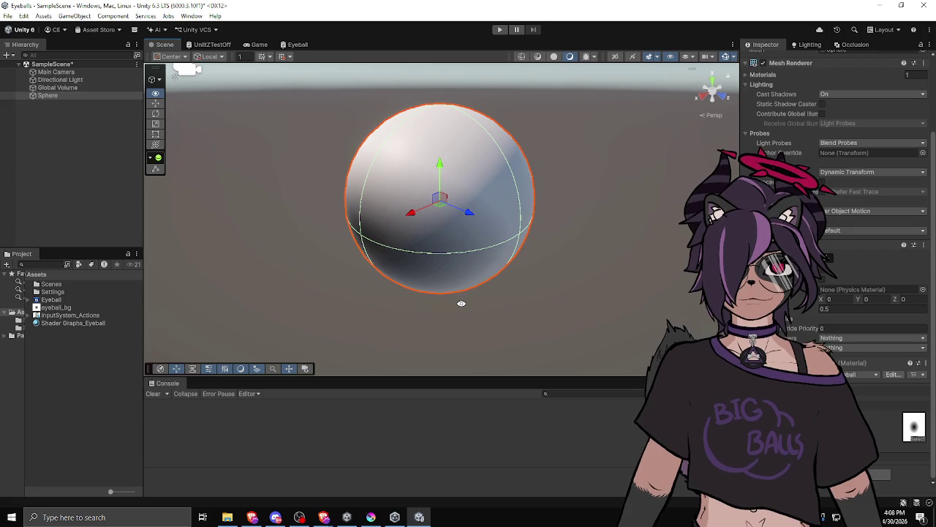
pyautogui.moveTo(462, 303); pyautogui.dragTo(297, 271)
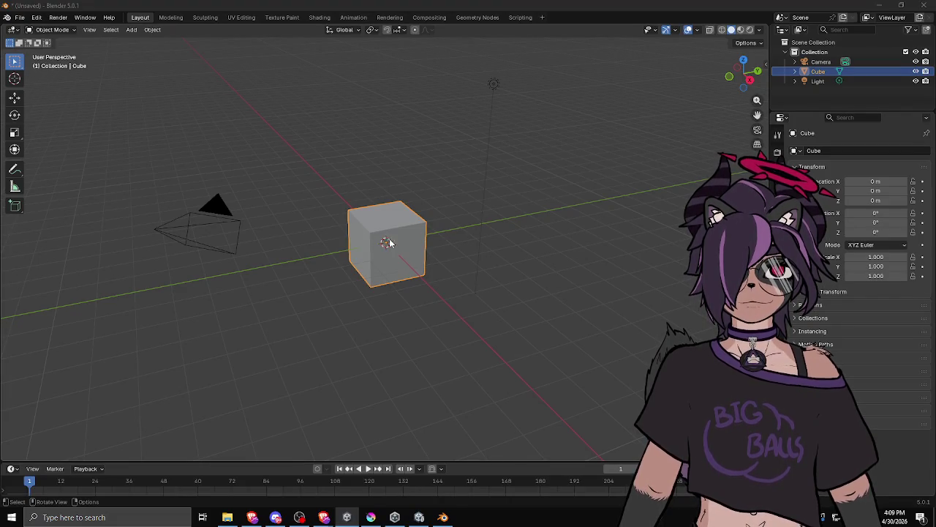
# Delete the default cube and add a UV sphere at the origin, viewed from above.
pyautogui.press('x')
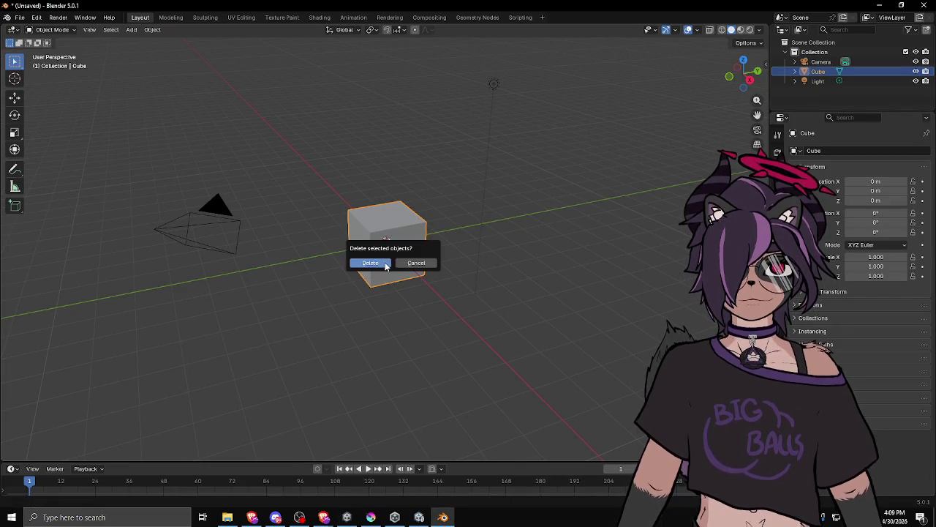
pyautogui.click(386, 260)
pyautogui.hotkey('shift', 'a')
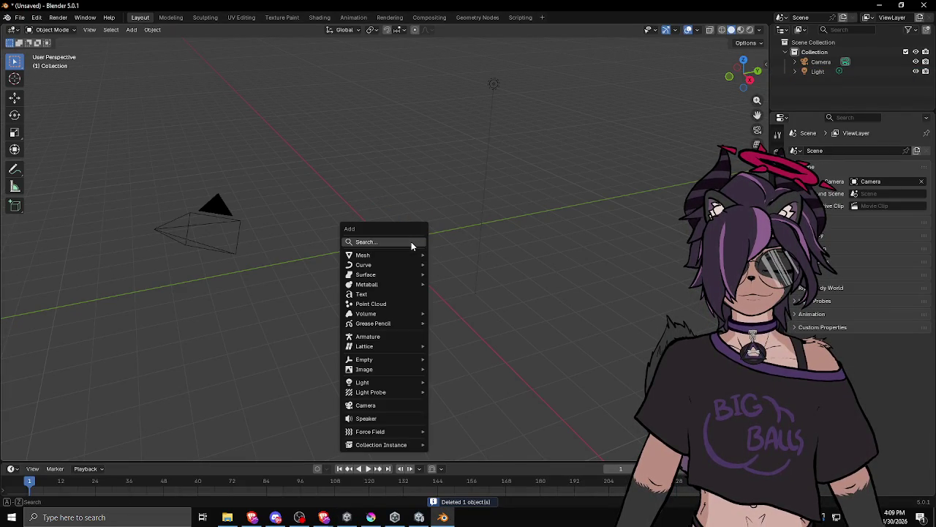
pyautogui.moveTo(393, 256)
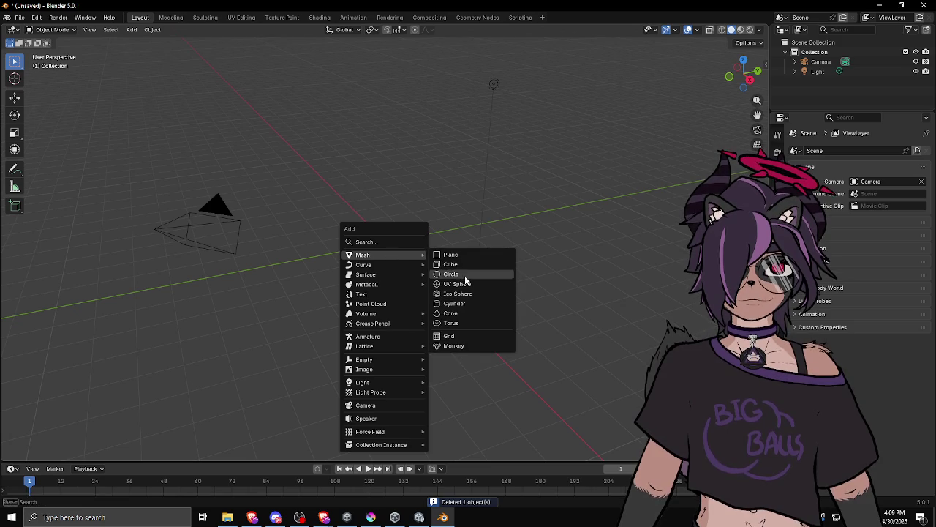
pyautogui.click(463, 284)
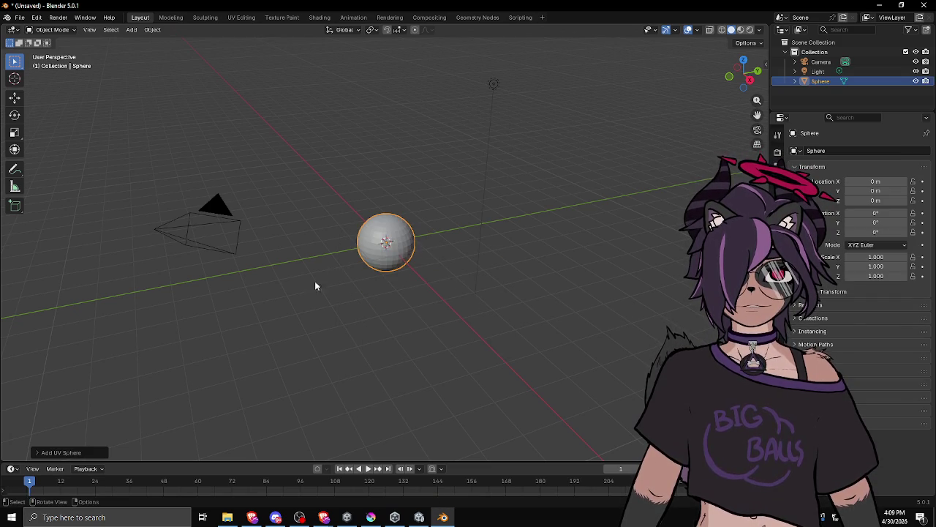
pyautogui.scroll(8, 334, 288)
pyautogui.scroll(-3, 372, 291)
pyautogui.moveTo(426, 264)
pyautogui.mouseDown()
pyautogui.moveTo(441, 326)
pyautogui.moveTo(435, 319)
pyautogui.mouseUp()
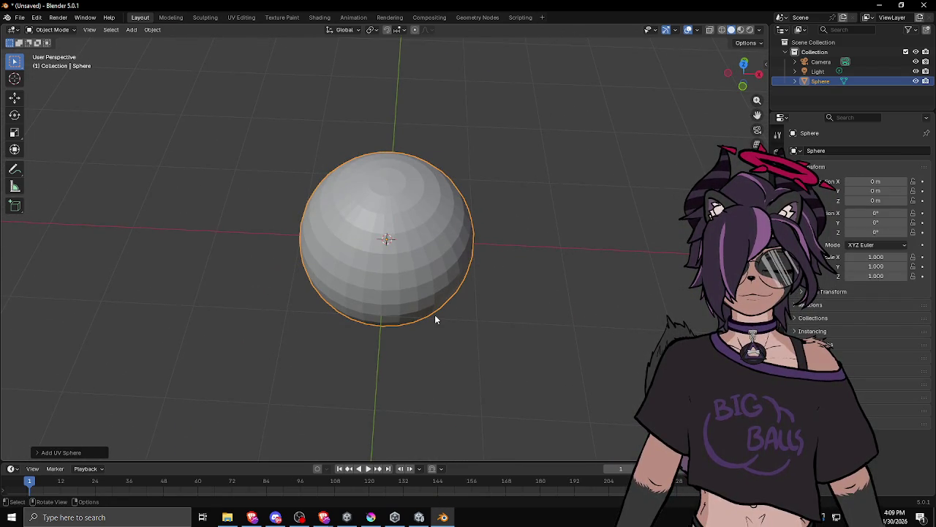
# Apply Shade Smooth to the UV sphere, undoing an accidental smoke setup first.
pyautogui.moveTo(458, 461)
pyautogui.mouseDown()
pyautogui.moveTo(483, 319)
pyautogui.moveTo(479, 330)
pyautogui.mouseUp()
pyautogui.press('F3')
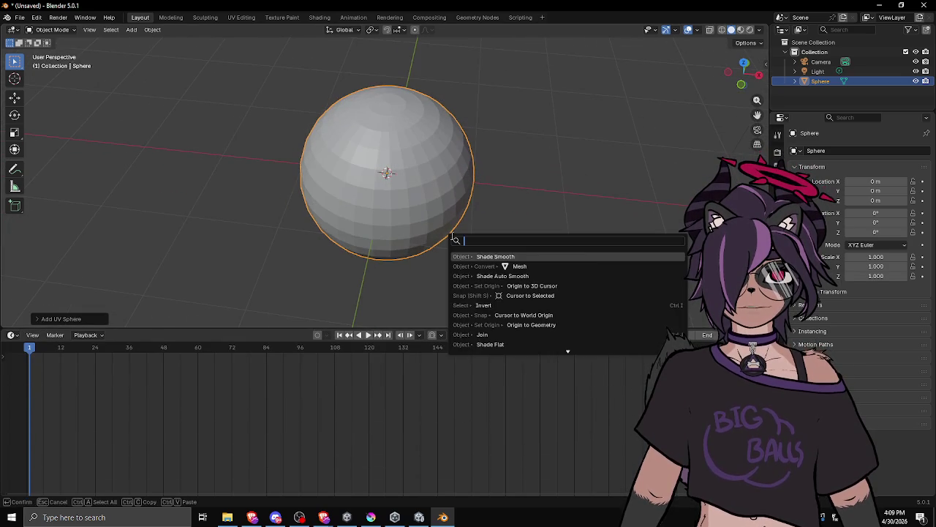
pyautogui.write('smo')
pyautogui.press('Return')
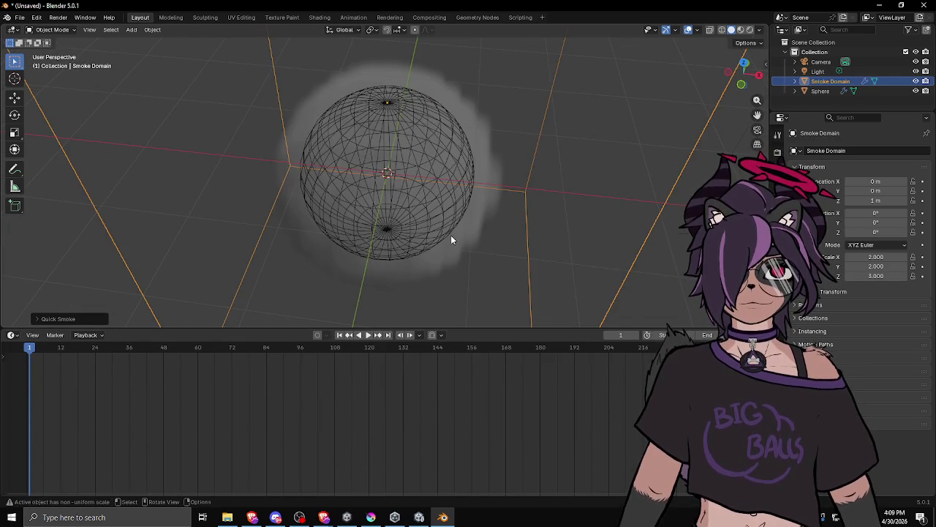
pyautogui.hotkey('ctrl', 'z')
pyautogui.press('F3')
pyautogui.write('smoo')
pyautogui.press('Down')
pyautogui.press('Return')
pyautogui.moveTo(442, 199); pyautogui.dragTo(415, 162)
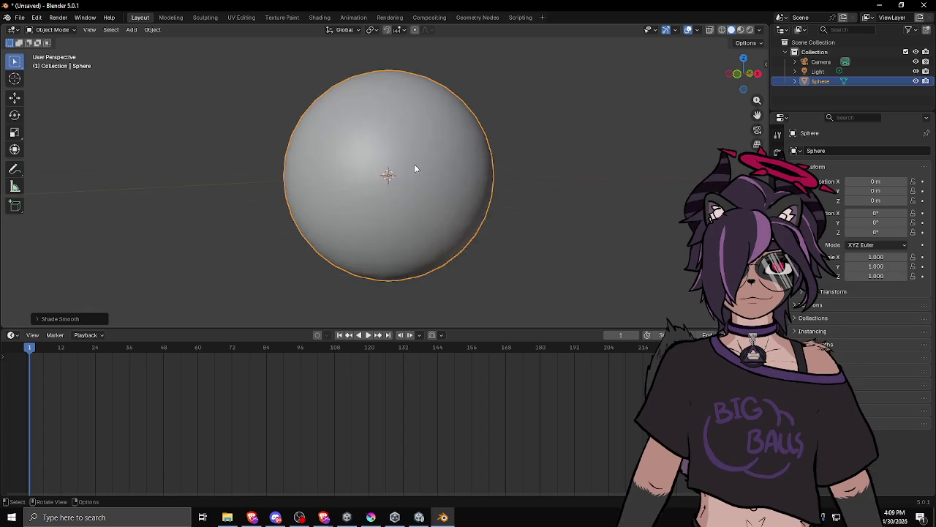
# Turn the lower timeline area into a resized UV Editor and show the Material properties.
pyautogui.click(12, 336)
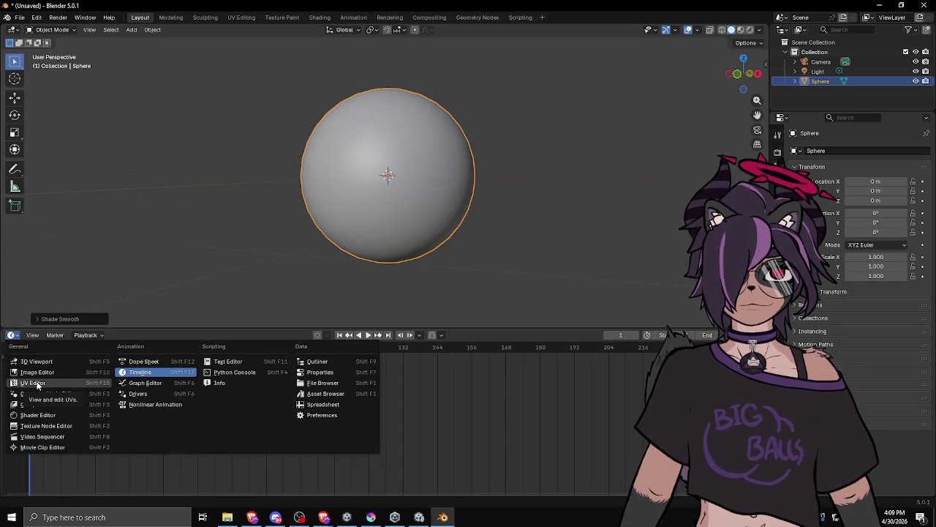
pyautogui.click(33, 384)
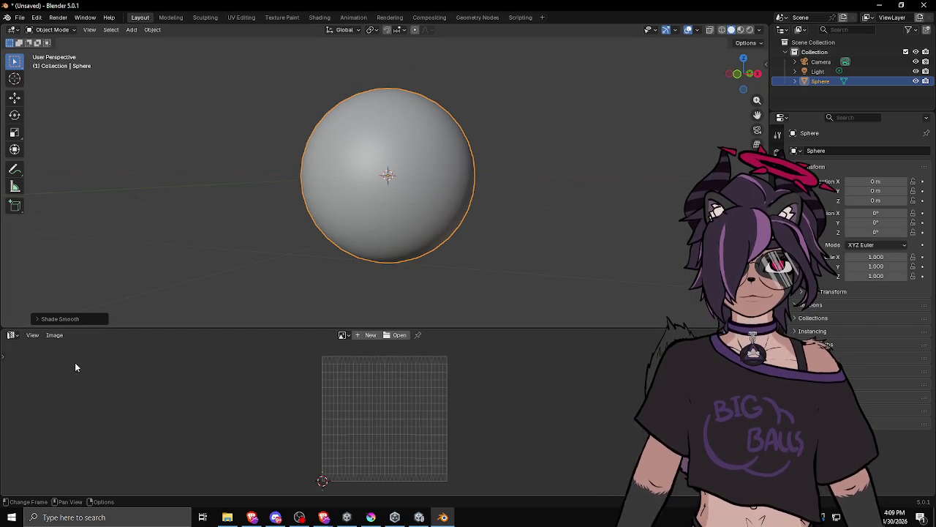
pyautogui.moveTo(441, 327); pyautogui.dragTo(443, 355)
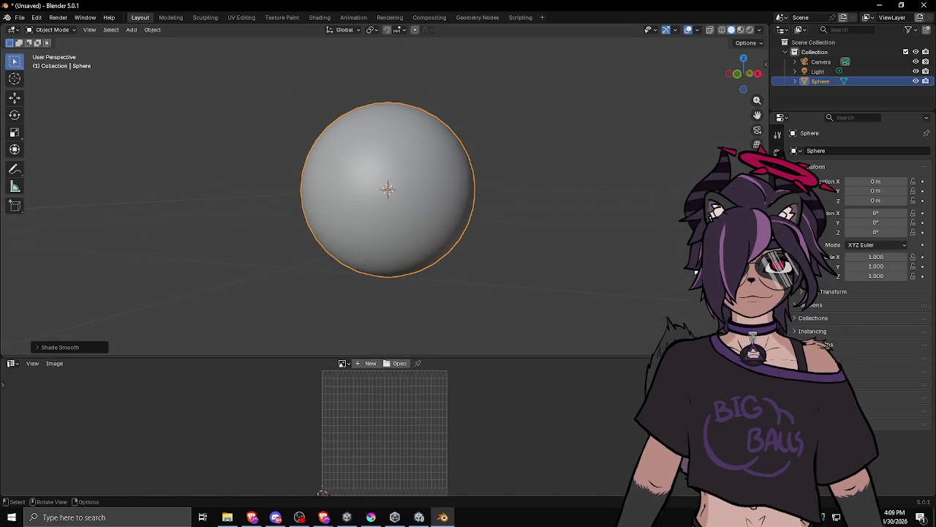
pyautogui.click(777, 358)
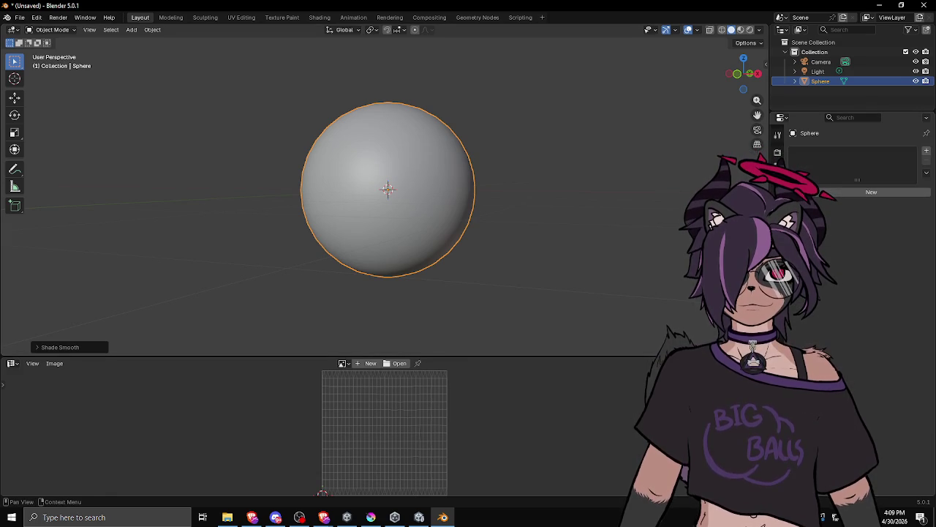
# Give the sphere a new material and inspect its eyeball_bg.png texture in Material Preview shading.
pyautogui.click(863, 192)
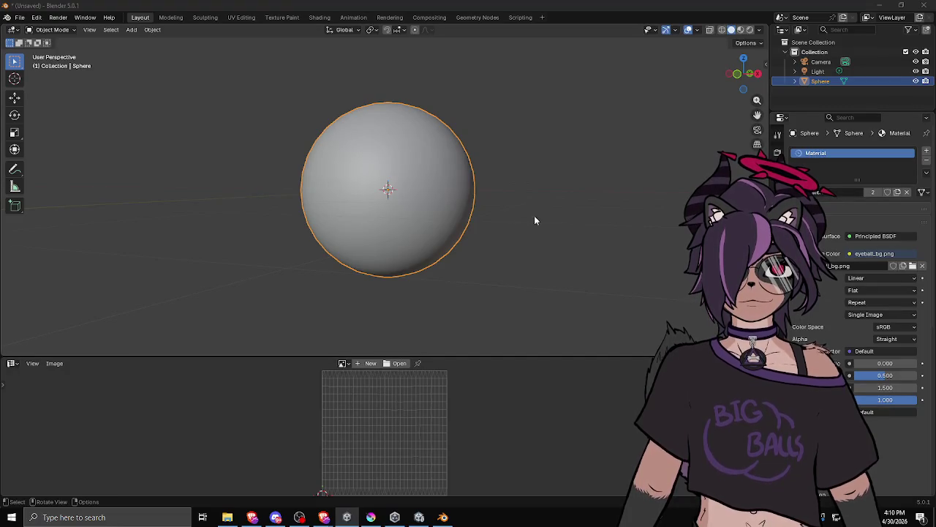
pyautogui.moveTo(564, 222); pyautogui.dragTo(564, 209)
pyautogui.click(740, 29)
pyautogui.moveTo(353, 194)
pyautogui.mouseDown()
pyautogui.moveTo(271, 194)
pyautogui.moveTo(462, 179)
pyautogui.mouseUp()
pyautogui.scroll(-4, 393, 191)
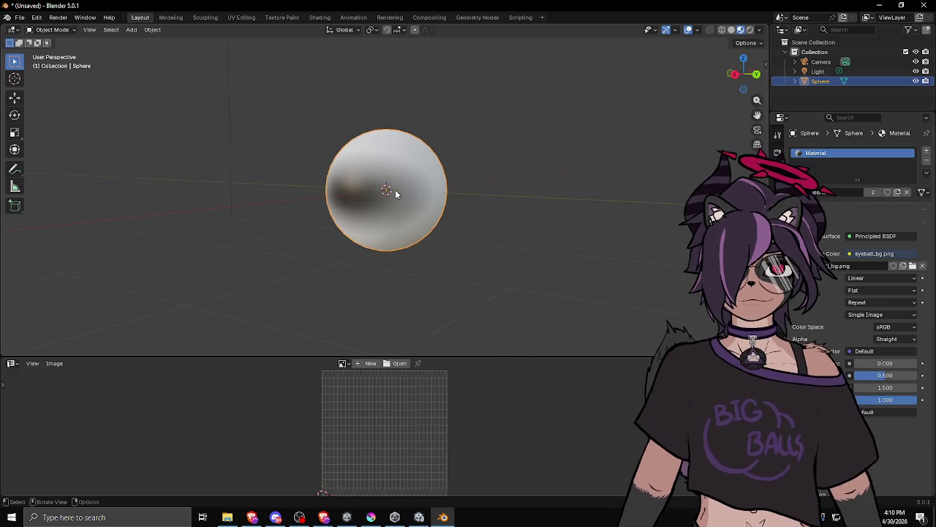
pyautogui.moveTo(393, 189)
pyautogui.mouseDown()
pyautogui.moveTo(451, 211)
pyautogui.moveTo(418, 188)
pyautogui.moveTo(489, 174)
pyautogui.moveTo(519, 200)
pyautogui.moveTo(556, 198)
pyautogui.moveTo(520, 209)
pyautogui.moveTo(512, 184)
pyautogui.moveTo(521, 180)
pyautogui.moveTo(545, 177)
pyautogui.moveTo(503, 226)
pyautogui.moveTo(474, 194)
pyautogui.moveTo(473, 209)
pyautogui.mouseUp()
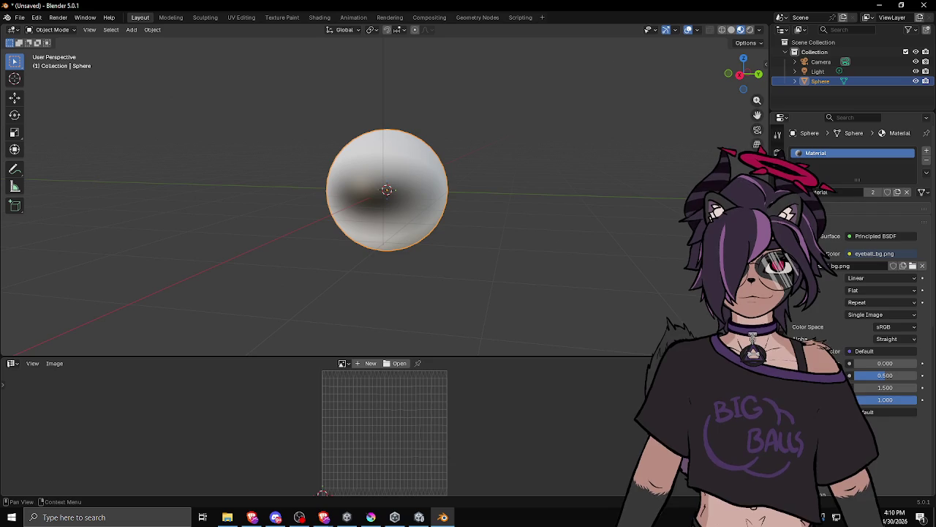
pyautogui.moveTo(419, 204)
pyautogui.mouseDown()
pyautogui.moveTo(382, 188)
pyautogui.moveTo(366, 198)
pyautogui.moveTo(380, 196)
pyautogui.mouseUp()
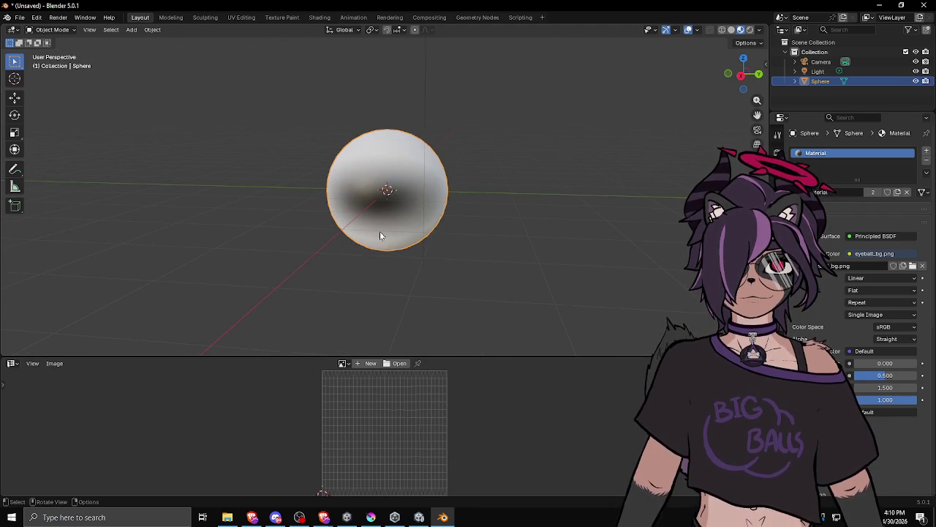
pyautogui.moveTo(372, 197)
pyautogui.mouseDown()
pyautogui.moveTo(400, 224)
pyautogui.moveTo(483, 183)
pyautogui.moveTo(288, 299)
pyautogui.moveTo(291, 196)
pyautogui.moveTo(551, 147)
pyautogui.moveTo(359, 231)
pyautogui.moveTo(392, 231)
pyautogui.moveTo(425, 175)
pyautogui.moveTo(437, 181)
pyautogui.moveTo(439, 215)
pyautogui.moveTo(417, 204)
pyautogui.mouseUp()
pyautogui.scroll(2, 416, 204)
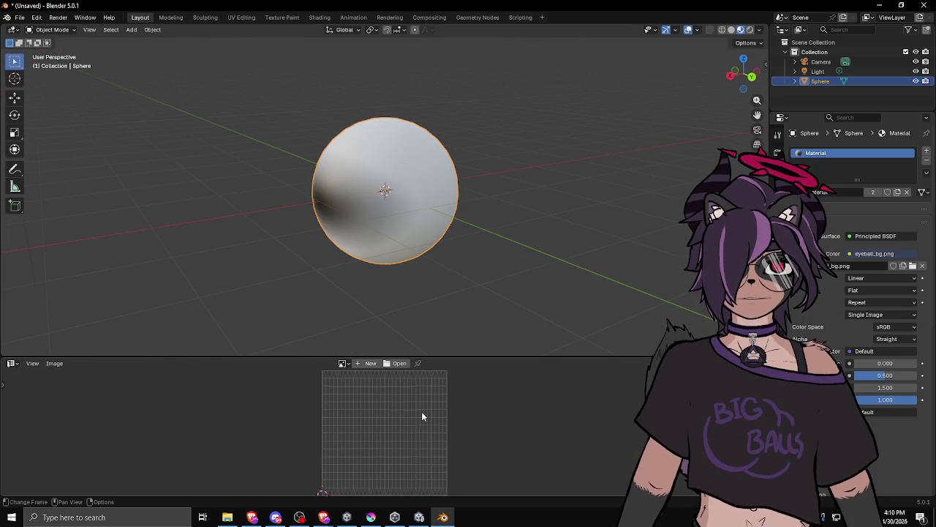
# In Edit Mode, scale the sphere's UVs vertically by 0.5 in the UV Editor.
pyautogui.press('Tab')
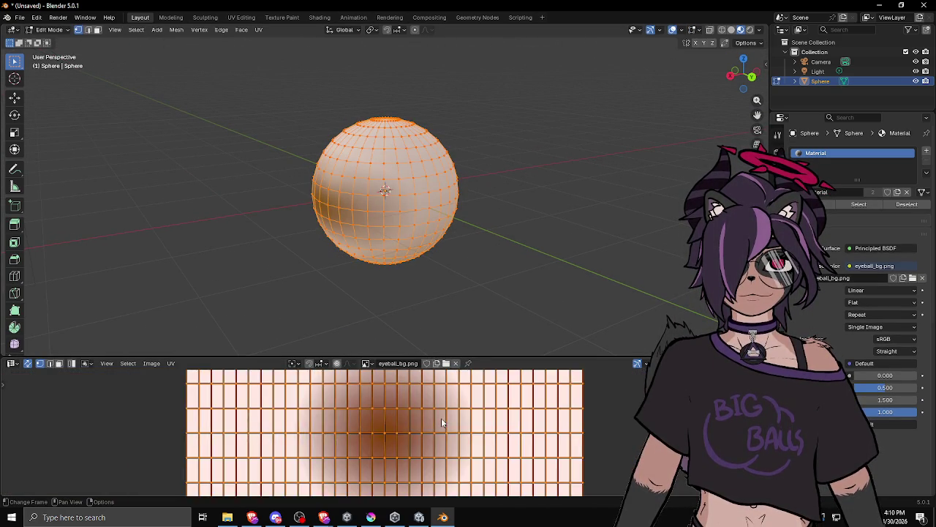
pyautogui.scroll(-5, 442, 422)
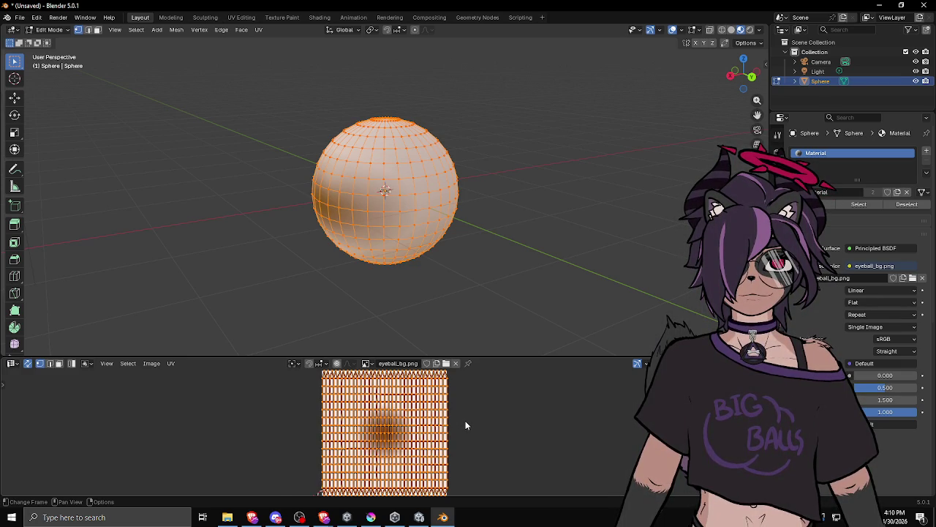
pyautogui.press('s')
pyautogui.press('y')
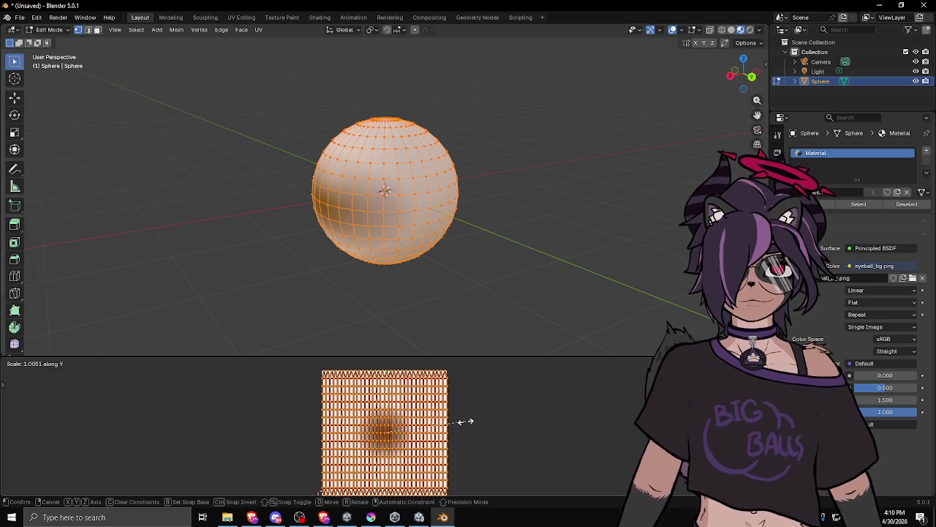
pyautogui.write('0.5')
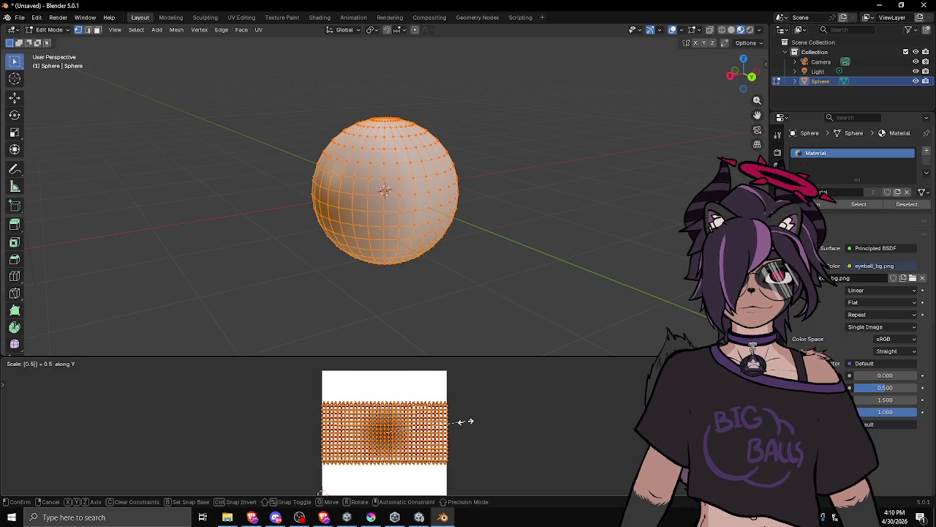
pyautogui.press('Return')
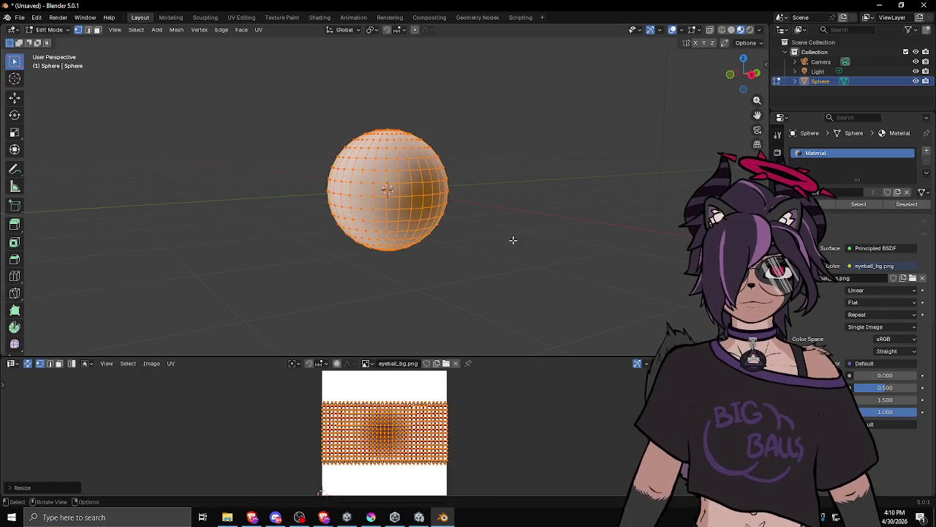
# Switch between Object and Edit Mode, orbiting to check the squashed texture, ending in Edit Mode.
pyautogui.press('Tab')
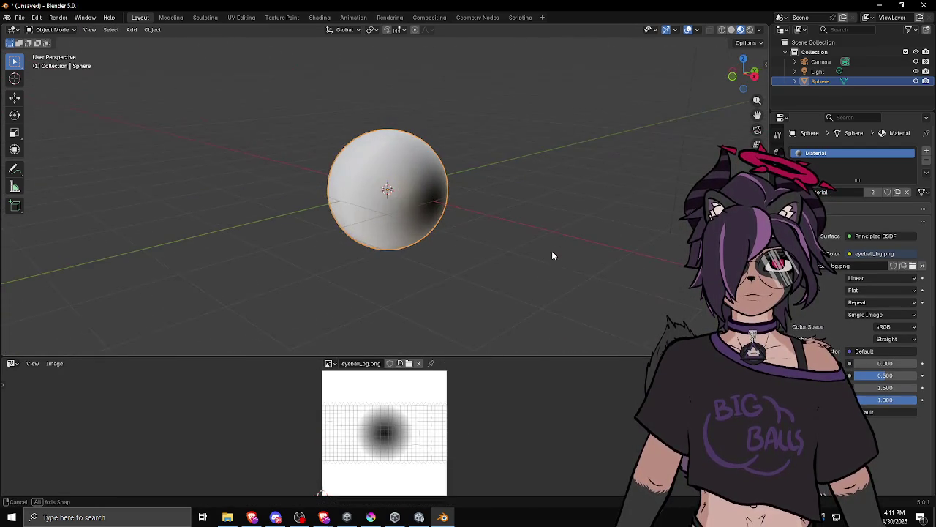
pyautogui.scroll(-2, 423, 434)
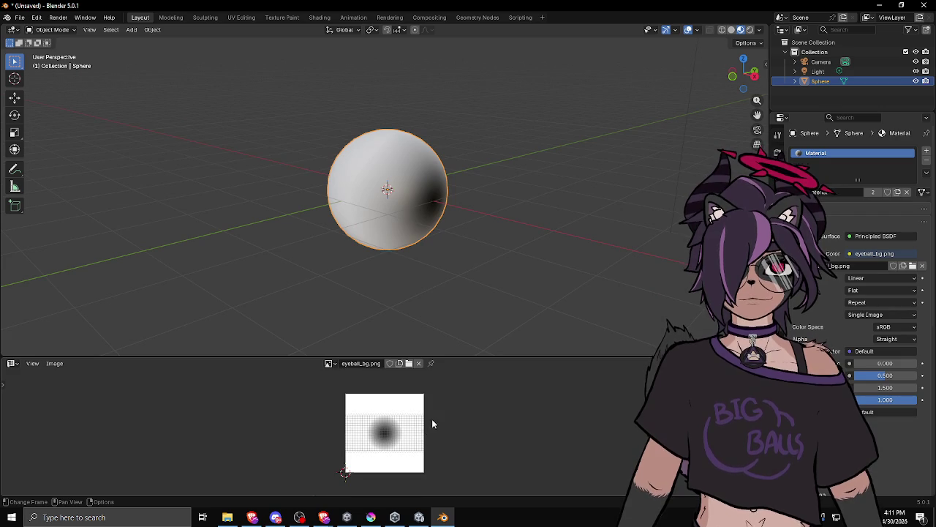
pyautogui.moveTo(417, 241)
pyautogui.mouseDown()
pyautogui.moveTo(366, 169)
pyautogui.moveTo(405, 168)
pyautogui.moveTo(407, 178)
pyautogui.mouseUp()
pyautogui.press('Tab')
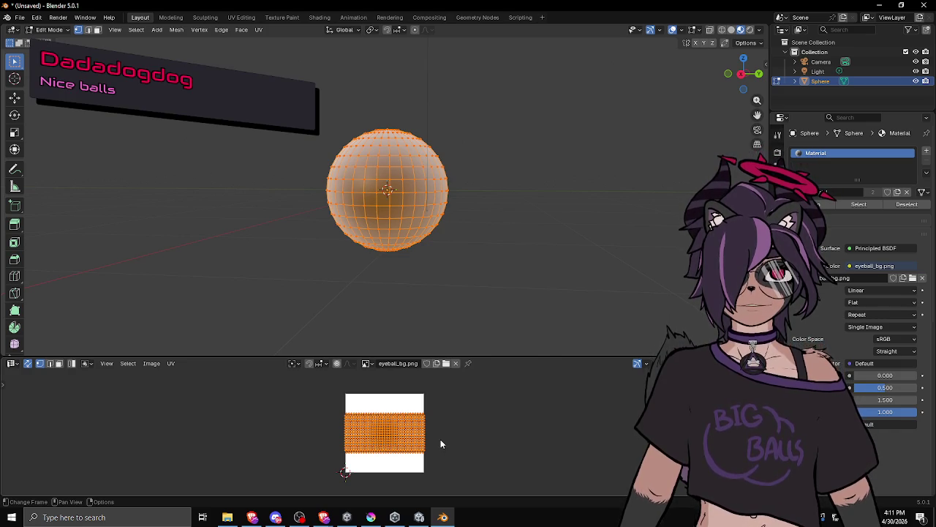
pyautogui.moveTo(351, 241); pyautogui.dragTo(296, 204)
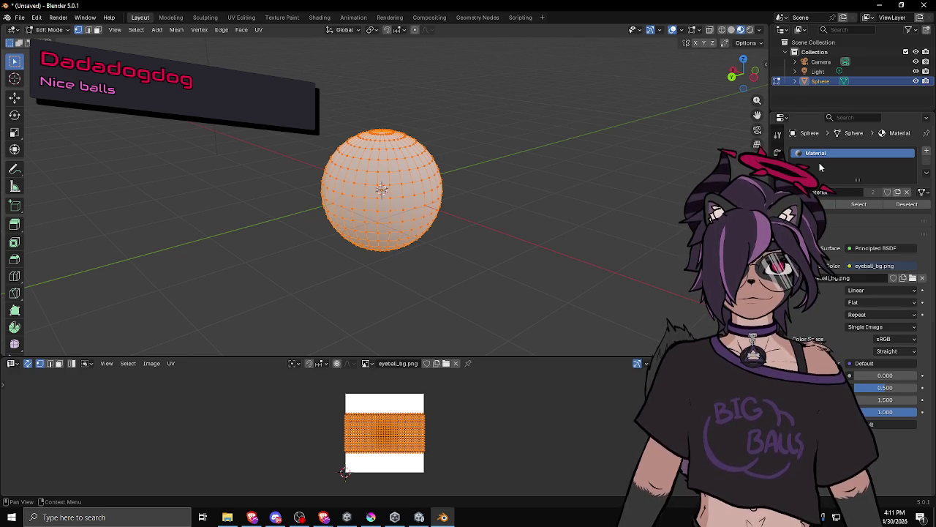
pyautogui.moveTo(344, 231)
pyautogui.mouseDown()
pyautogui.moveTo(499, 220)
pyautogui.moveTo(493, 203)
pyautogui.moveTo(444, 220)
pyautogui.moveTo(461, 196)
pyautogui.moveTo(461, 222)
pyautogui.mouseUp()
pyautogui.press('Tab')
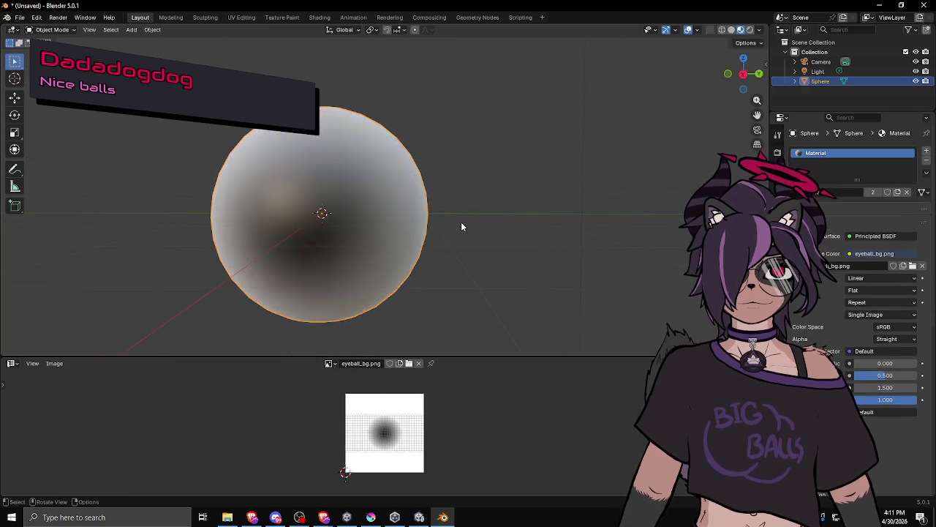
pyautogui.scroll(2, 461, 221)
pyautogui.scroll(-5, 448, 231)
pyautogui.moveTo(435, 261)
pyautogui.mouseDown()
pyautogui.moveTo(519, 246)
pyautogui.moveTo(497, 285)
pyautogui.moveTo(387, 265)
pyautogui.moveTo(461, 230)
pyautogui.mouseUp()
pyautogui.scroll(3, 383, 258)
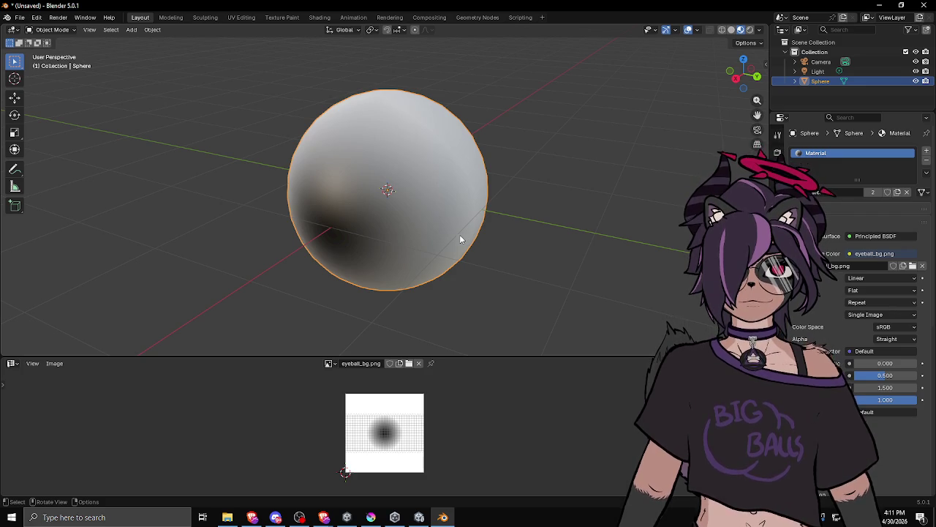
pyautogui.press('Tab')
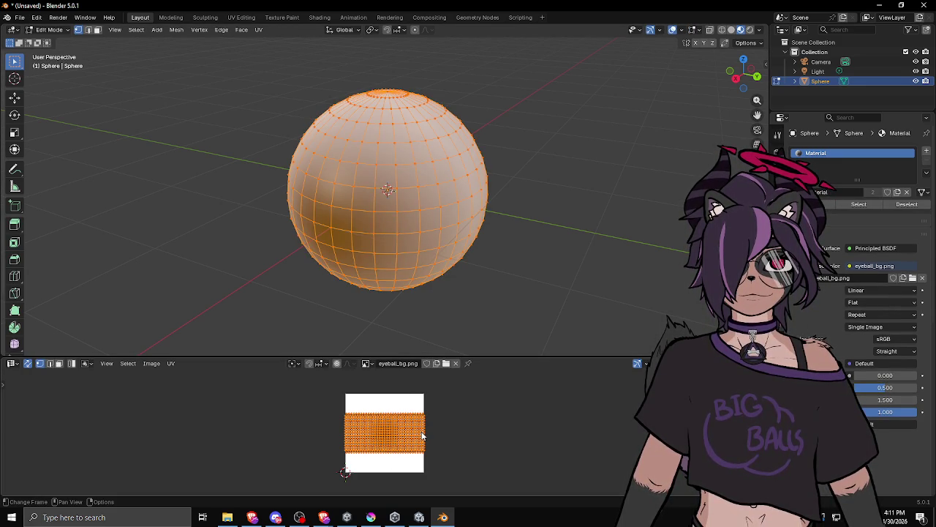
# Scale the UVs by 2, then inspect the stretched dark spot from several angles in Object Mode.
pyautogui.write('s2')
pyautogui.press('Return')
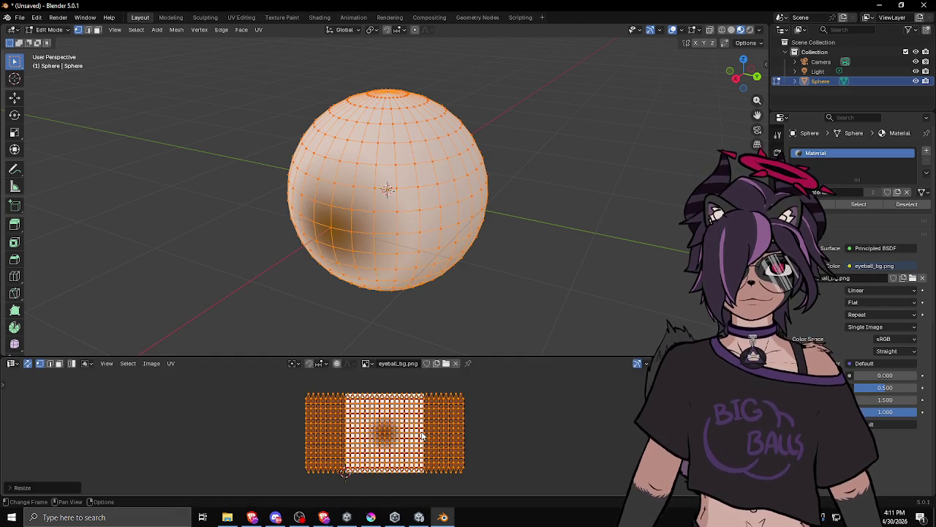
pyautogui.press('Tab')
pyautogui.moveTo(435, 170)
pyautogui.mouseDown()
pyautogui.moveTo(522, 156)
pyautogui.moveTo(673, 165)
pyautogui.moveTo(481, 195)
pyautogui.moveTo(437, 188)
pyautogui.moveTo(438, 173)
pyautogui.mouseUp()
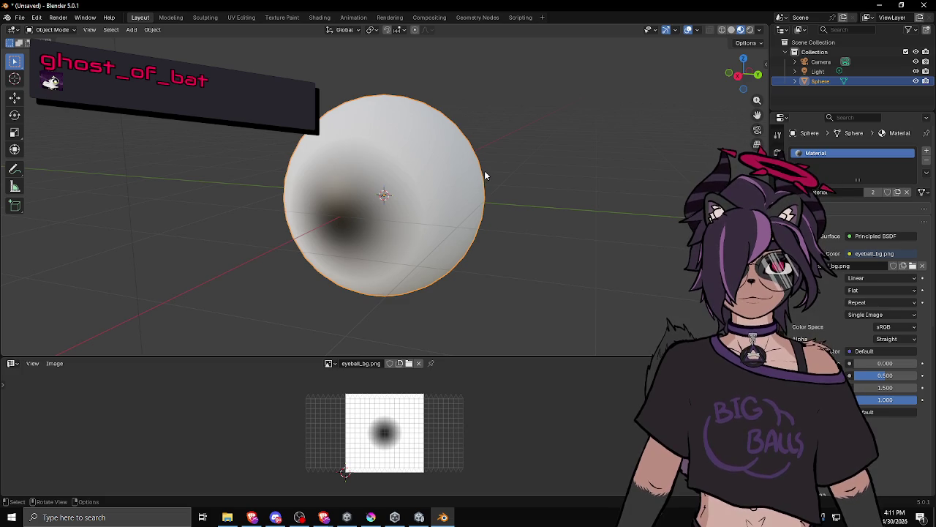
pyautogui.press('Tab')
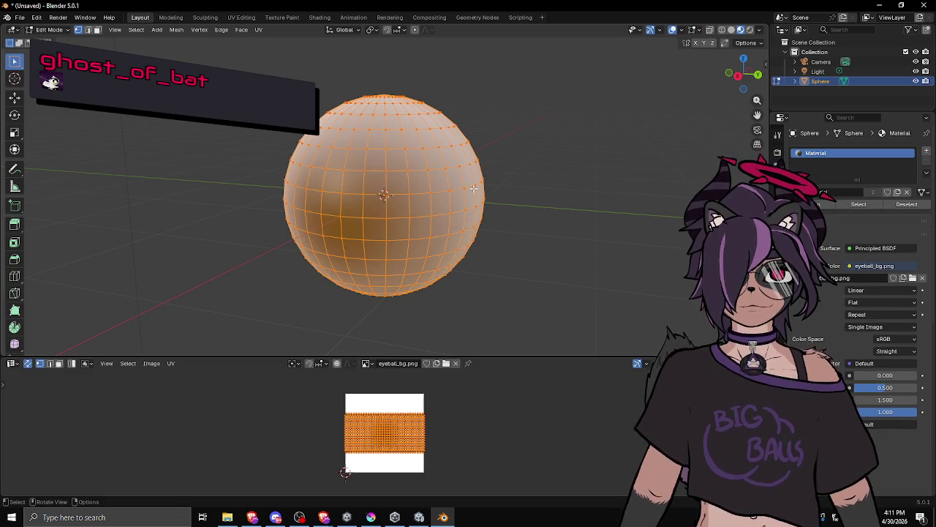
pyautogui.moveTo(474, 188)
pyautogui.mouseDown()
pyautogui.moveTo(514, 212)
pyautogui.moveTo(487, 217)
pyautogui.moveTo(564, 243)
pyautogui.moveTo(414, 245)
pyautogui.moveTo(409, 235)
pyautogui.mouseUp()
pyautogui.press('Tab')
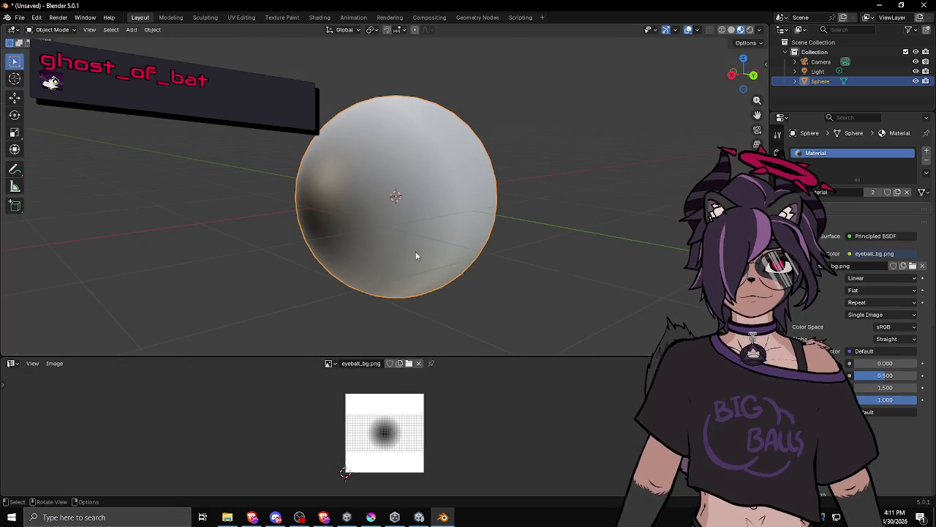
pyautogui.scroll(2, 398, 435)
pyautogui.scroll(1, 398, 437)
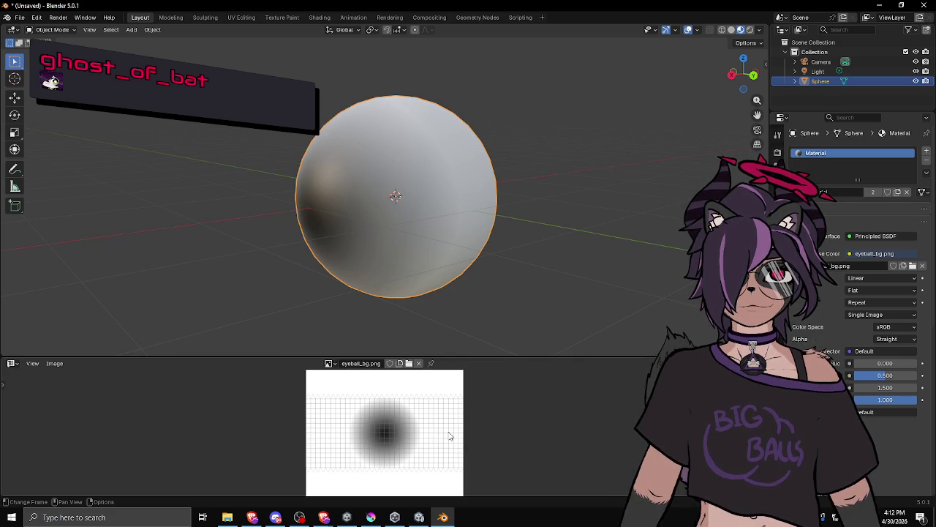
# Show the Image menu for eyeball_bg.png in the Image Editor header.
pyautogui.scroll(-2, 476, 423)
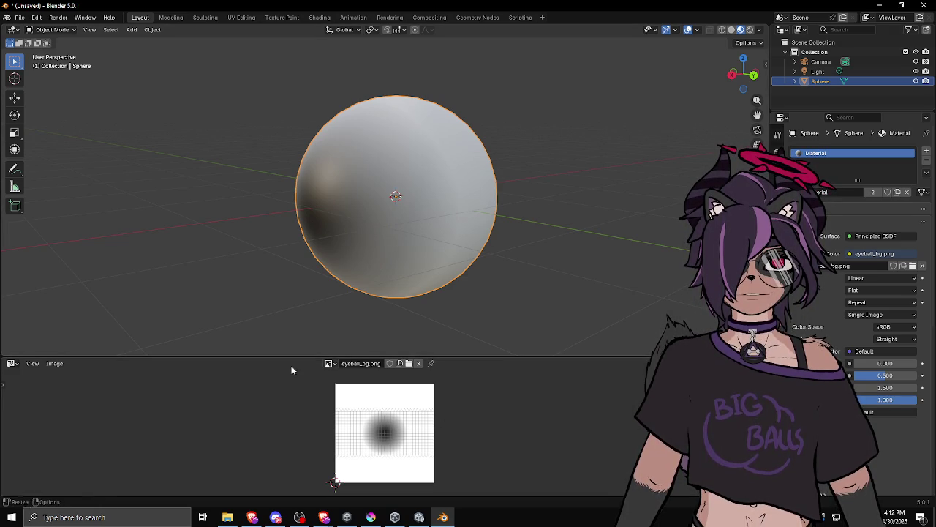
pyautogui.click(51, 363)
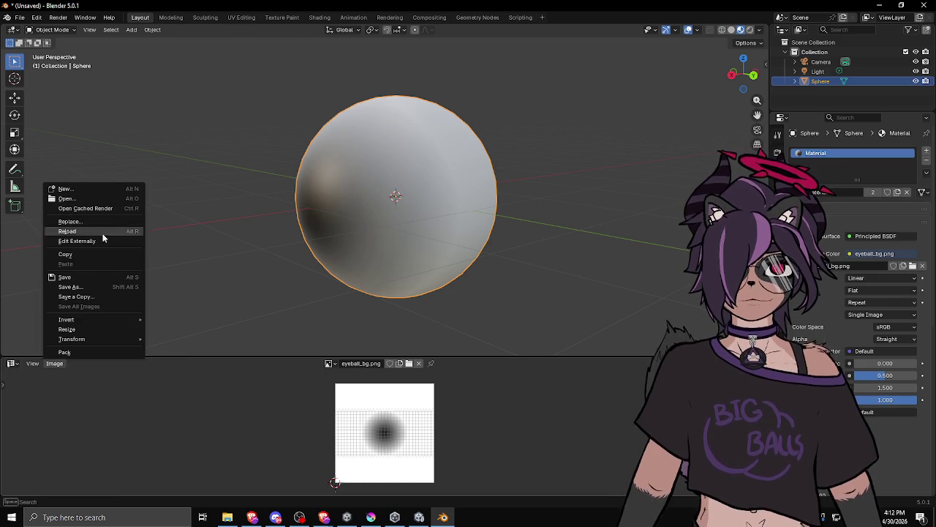
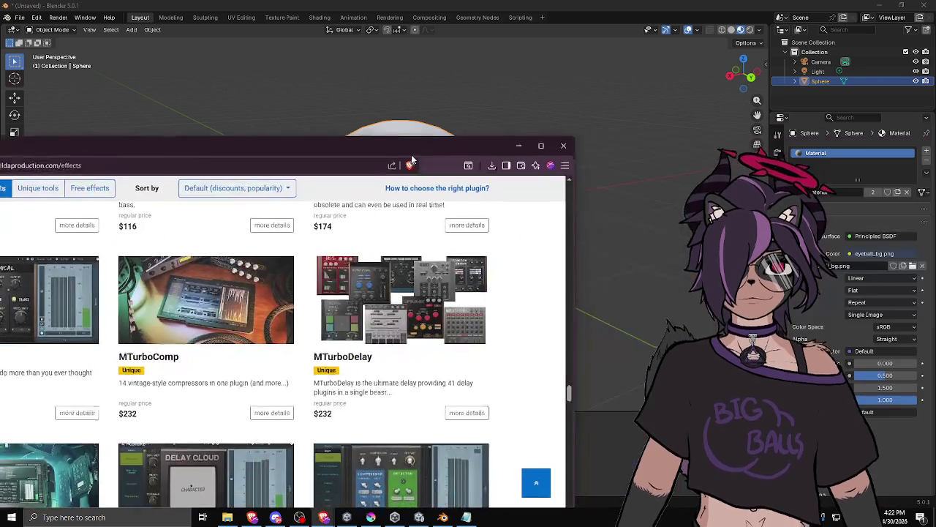
# Skim the MeldaProduction effects list in Brave, then switch back to the Blender sphere scene.
pyautogui.scroll(-10, 599, 212)
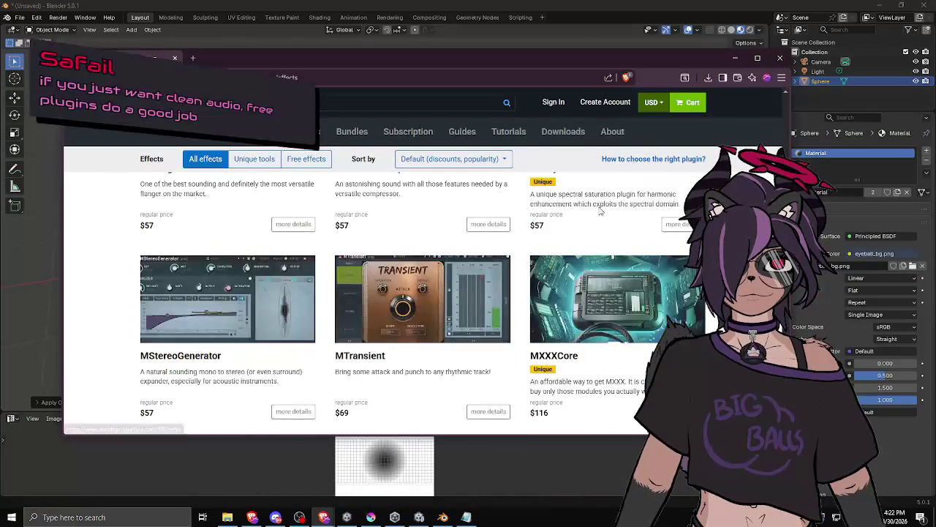
pyautogui.scroll(-10, 599, 213)
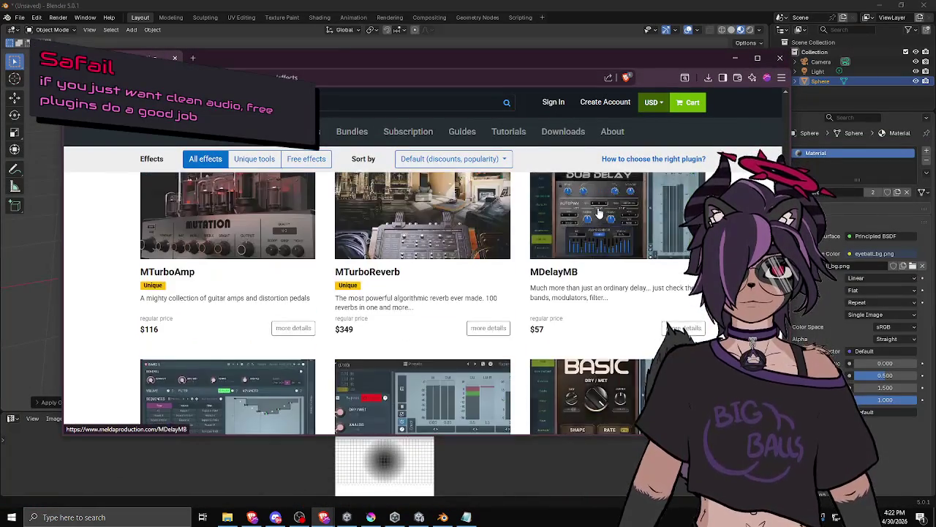
pyautogui.scroll(-10, 599, 212)
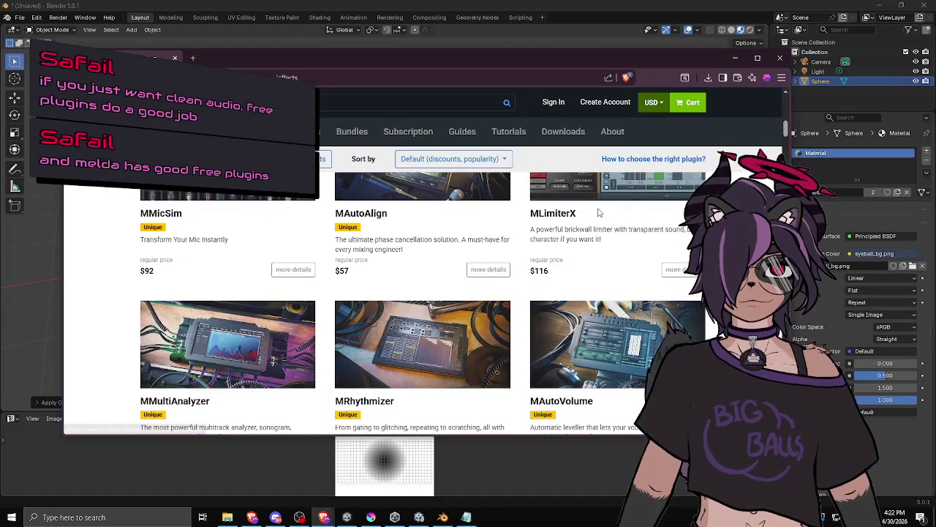
pyautogui.scroll(-5, 599, 213)
pyautogui.scroll(3, 599, 212)
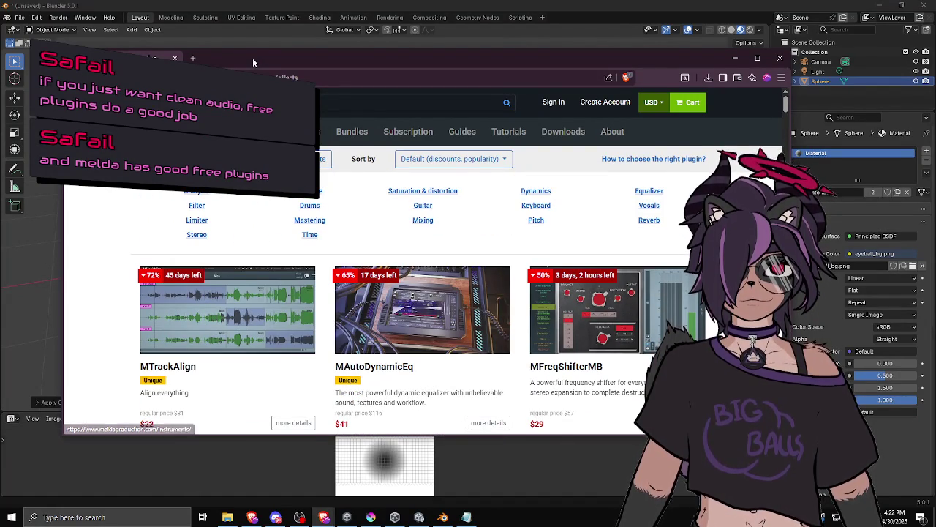
pyautogui.hotkey('alt', 'Tab')
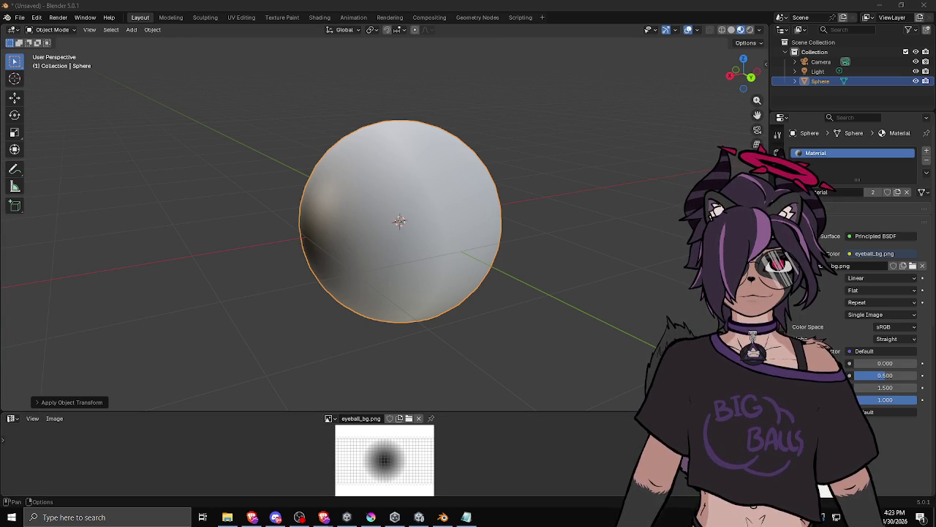
# Bring up SteelSeries GG Sonar and show the Mic channel page with its Custom EQ preset.
pyautogui.press('F12')
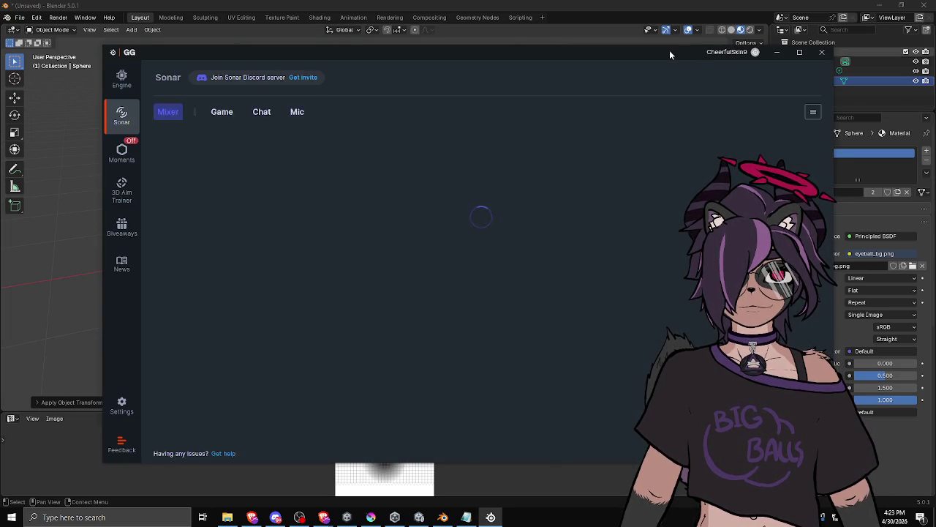
pyautogui.press('Escape')
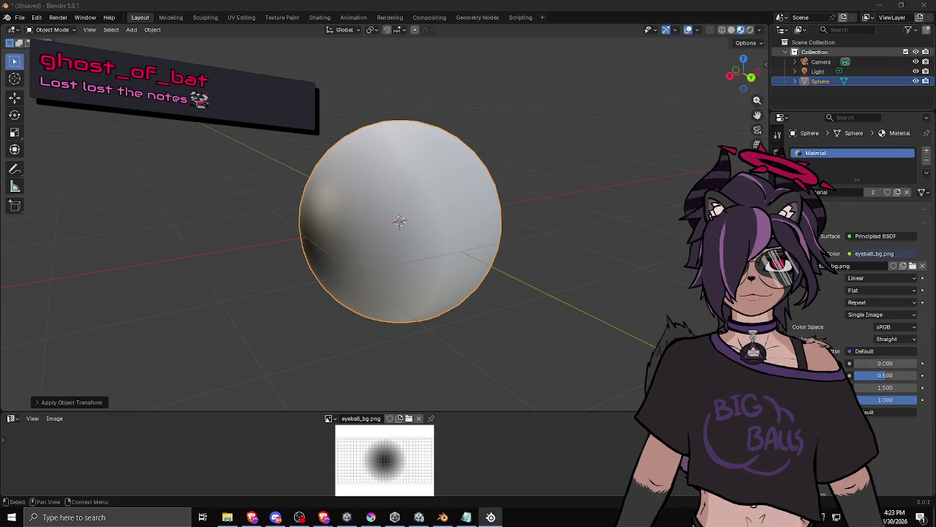
pyautogui.hotkey('alt', 'Tab')
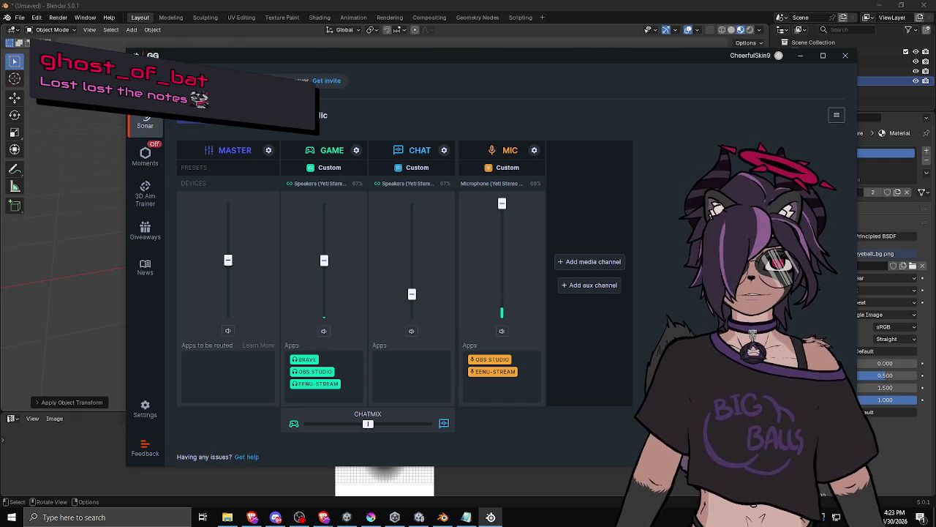
pyautogui.click(321, 117)
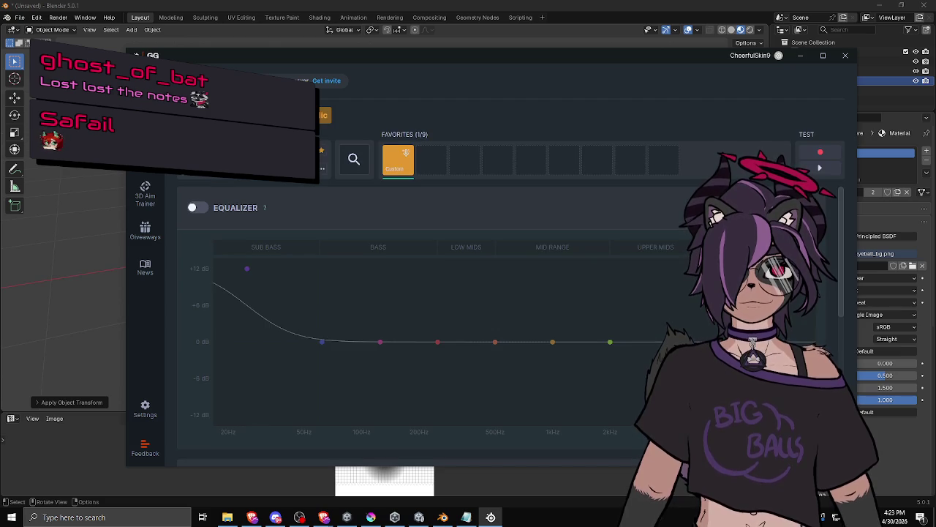
# Scroll through the Mic page's noise cancellation, noise reduction and compressor sections.
pyautogui.scroll(-2, 242, 216)
pyautogui.scroll(2, 199, 227)
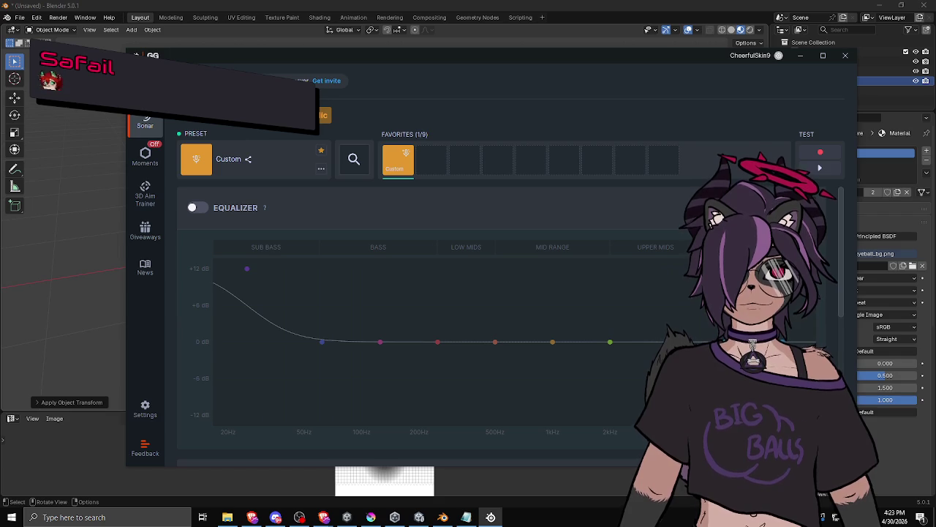
pyautogui.scroll(-3, 296, 218)
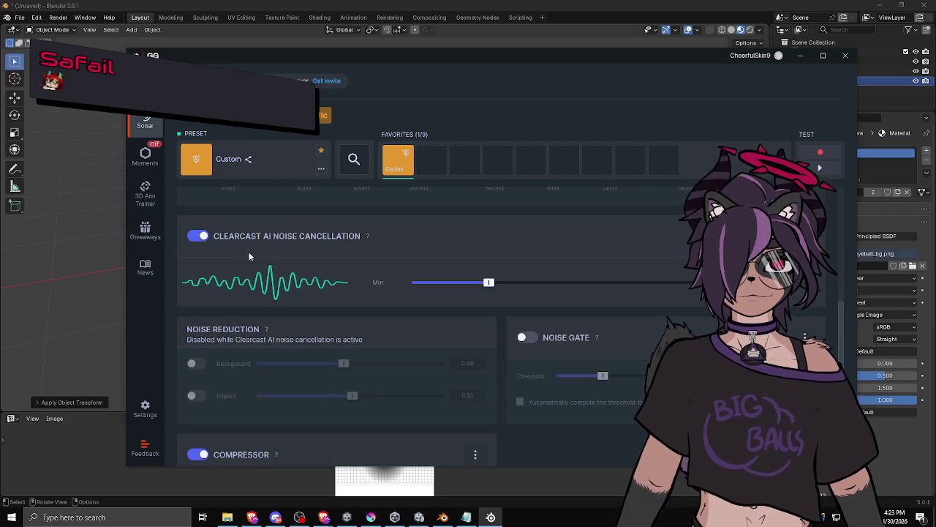
pyautogui.scroll(-1, 240, 248)
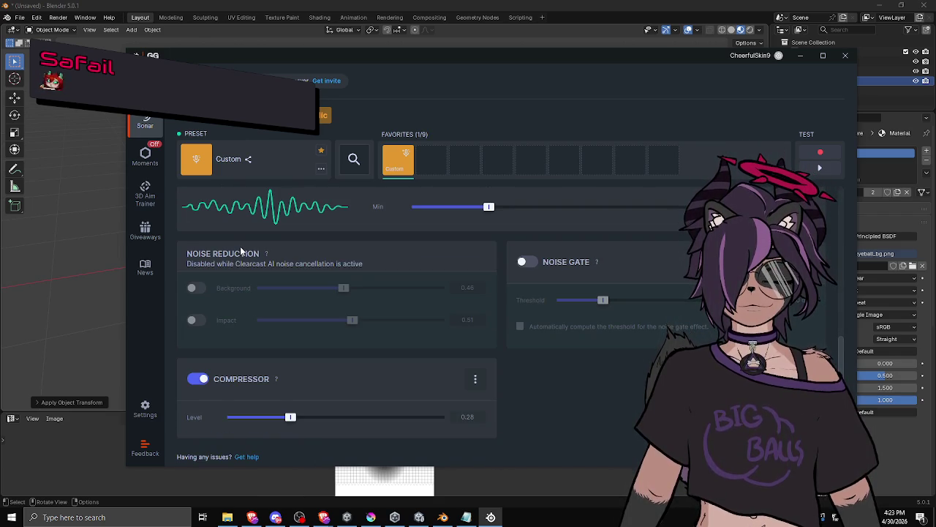
pyautogui.scroll(3, 244, 250)
pyautogui.scroll(-3, 322, 359)
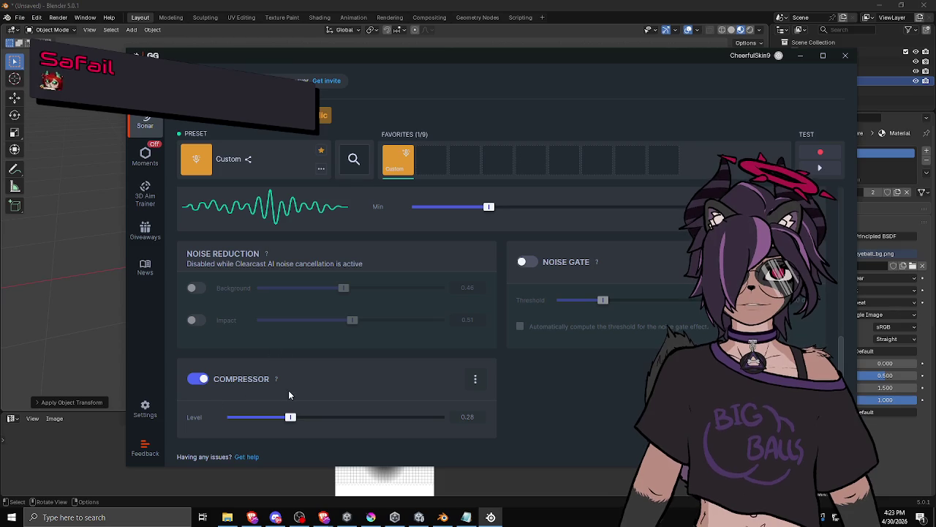
pyautogui.scroll(1, 512, 376)
pyautogui.scroll(-3, 516, 357)
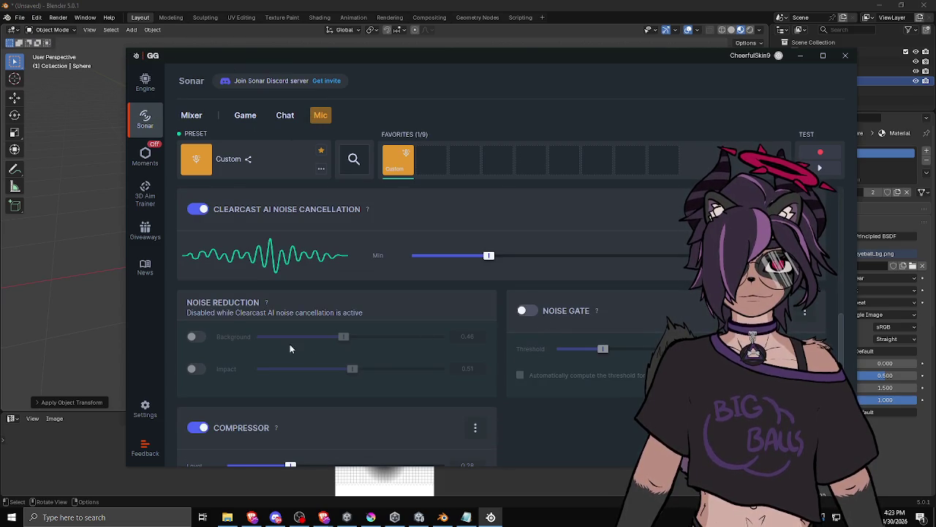
pyautogui.scroll(5, 238, 344)
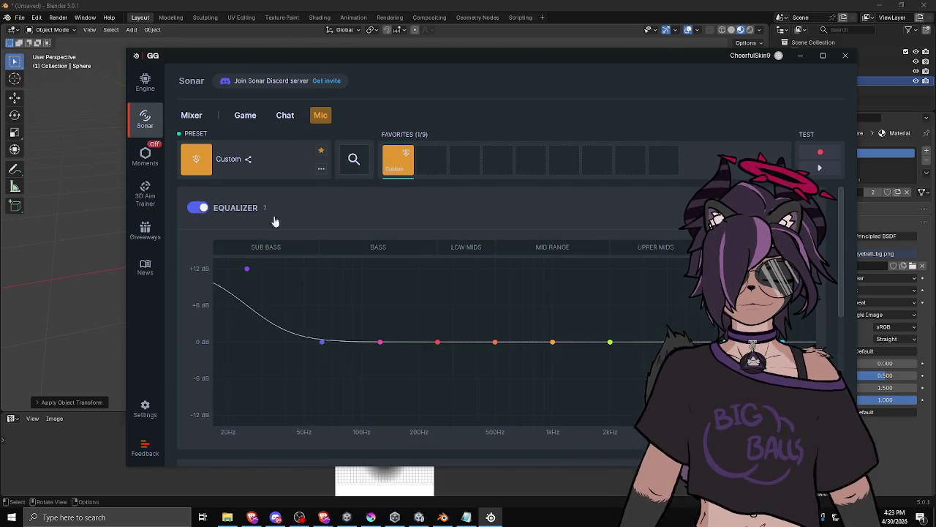
# Boost the 62 Hz band to +12 dB and move the low-shelf band to 20 Hz at +12 dB.
pyautogui.moveTo(322, 342)
pyautogui.moveTo(322, 342); pyautogui.dragTo(323, 269)
pyautogui.moveTo(247, 269); pyautogui.dragTo(228, 269)
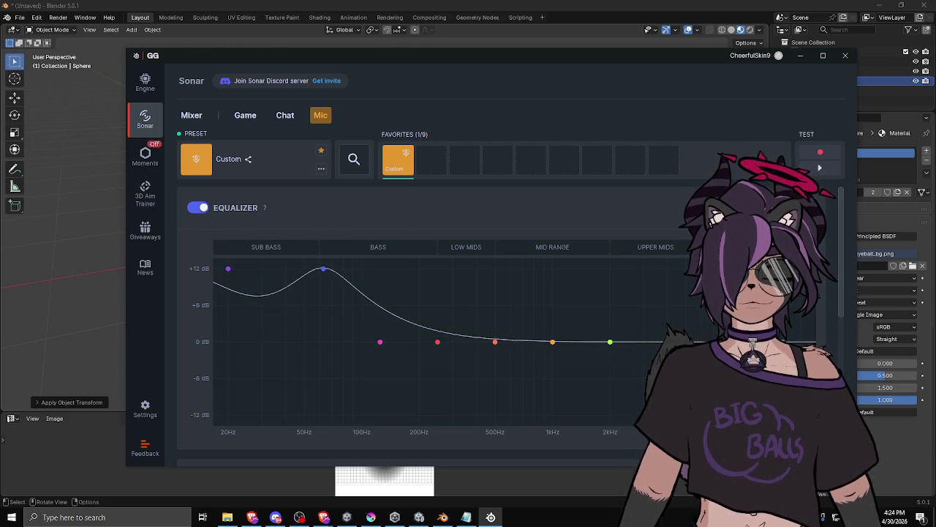
pyautogui.moveTo(263, 341); pyautogui.dragTo(286, 278)
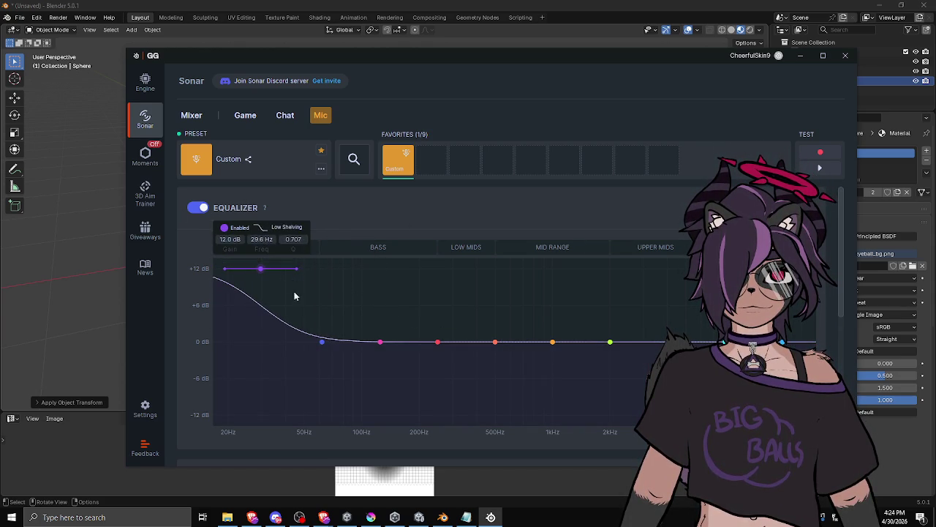
# Raise the 62 Hz, 100 Hz, 200 Hz, 500 Hz, 1 kHz, 2 kHz and 4 kHz bands to +12 dB.
pyautogui.moveTo(321, 340); pyautogui.dragTo(319, 268)
pyautogui.moveTo(380, 341); pyautogui.dragTo(374, 269)
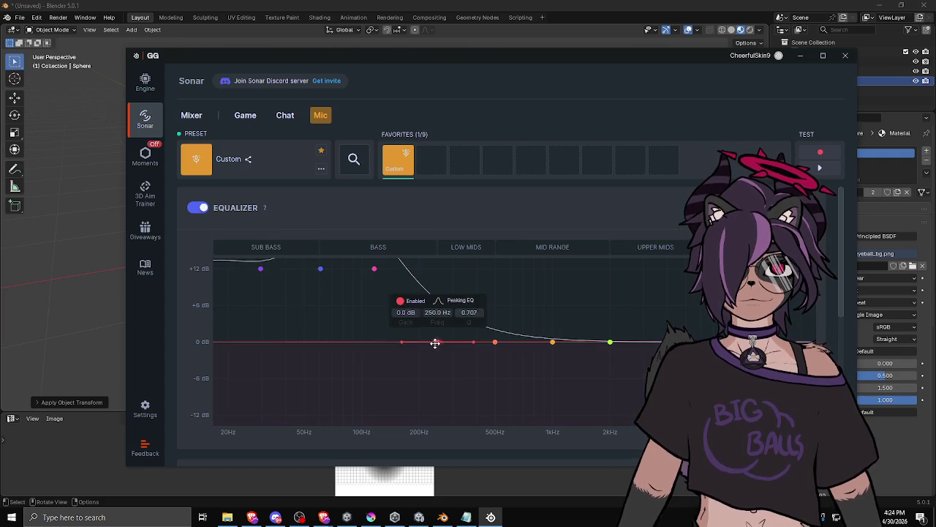
pyautogui.moveTo(437, 342); pyautogui.dragTo(440, 268)
pyautogui.moveTo(495, 342); pyautogui.dragTo(488, 268)
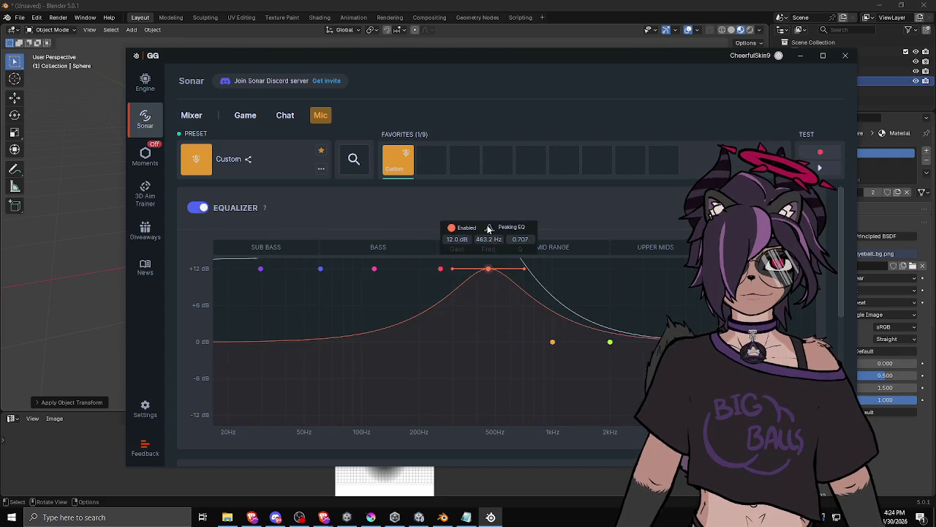
pyautogui.moveTo(556, 342); pyautogui.dragTo(553, 269)
pyautogui.moveTo(610, 341); pyautogui.dragTo(609, 268)
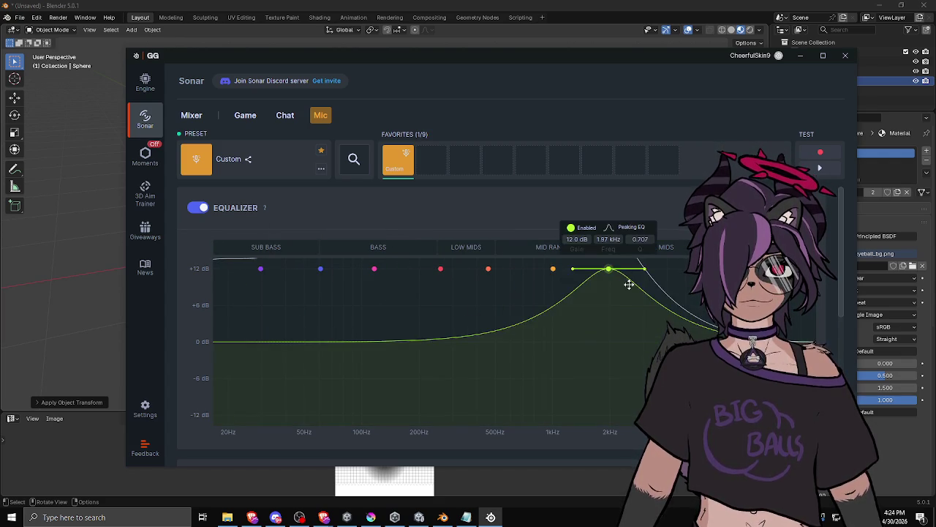
pyautogui.moveTo(633, 342); pyautogui.dragTo(663, 268)
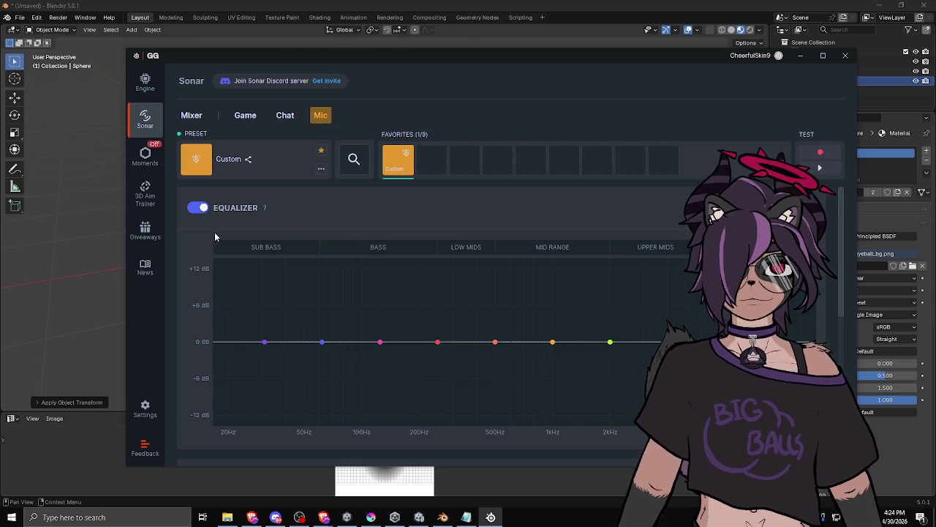
pyautogui.scroll(-3, 216, 256)
# Close the SteelSeries GG Sonar window from its Mic page.
pyautogui.scroll(3, 209, 267)
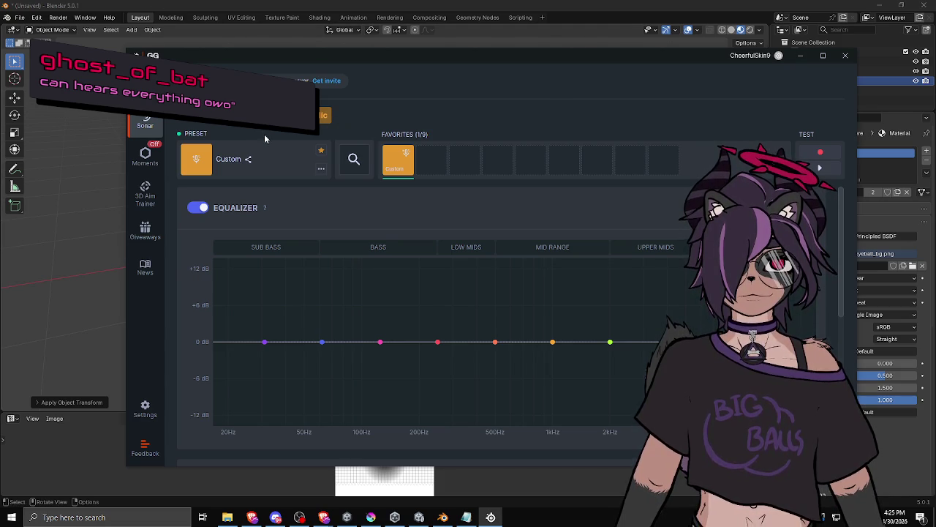
pyautogui.click(845, 56)
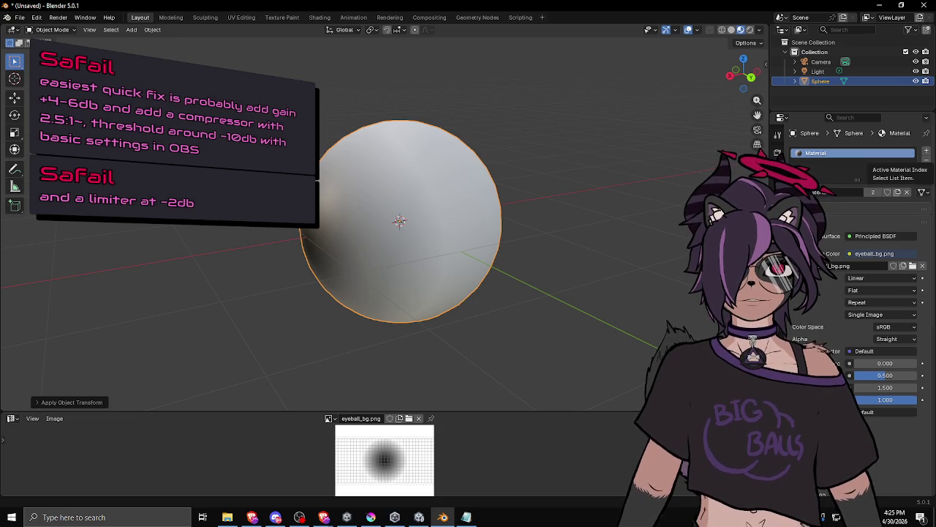
# Cycle through the open apps, then minimize every window with Win+D to show the desktop.
pyautogui.hotkey('alt', 'Tab')
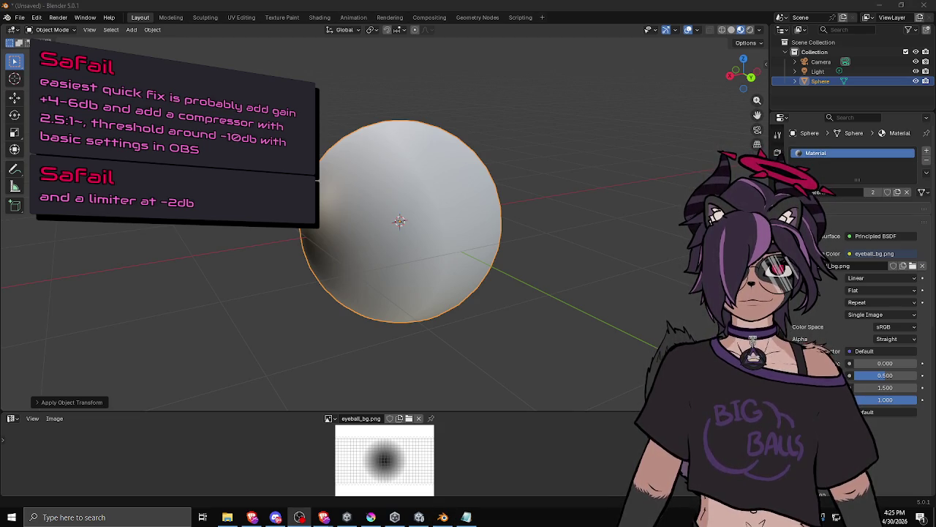
pyautogui.hotkey('alt', 'Tab')
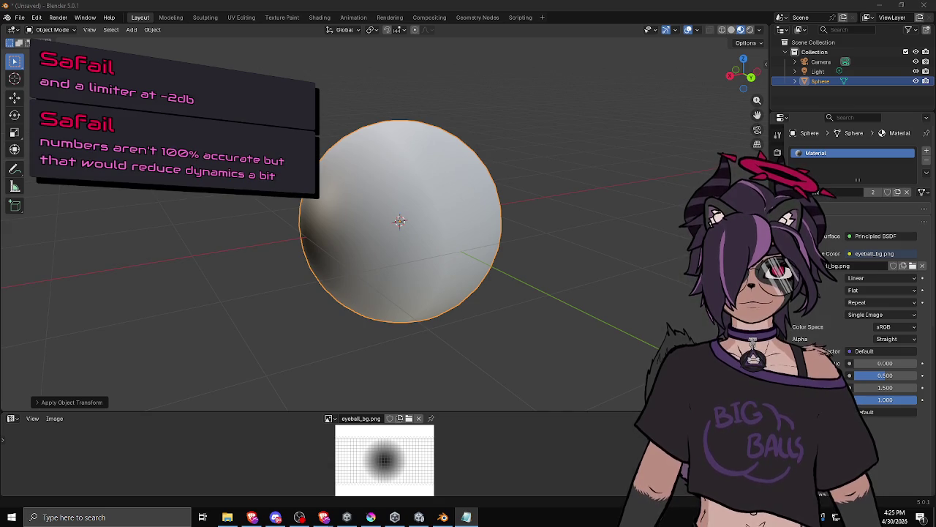
pyautogui.hotkey('alt', 'Tab')
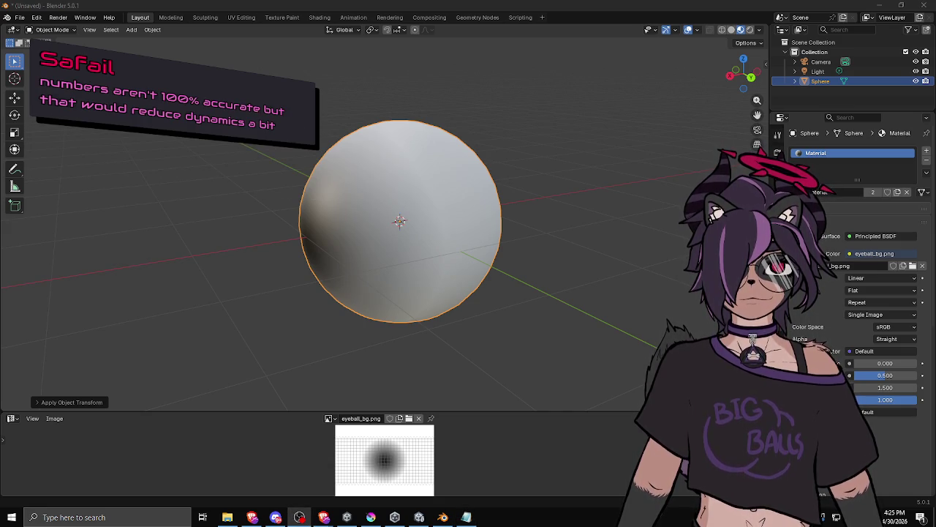
pyautogui.hotkey('alt', 'Tab')
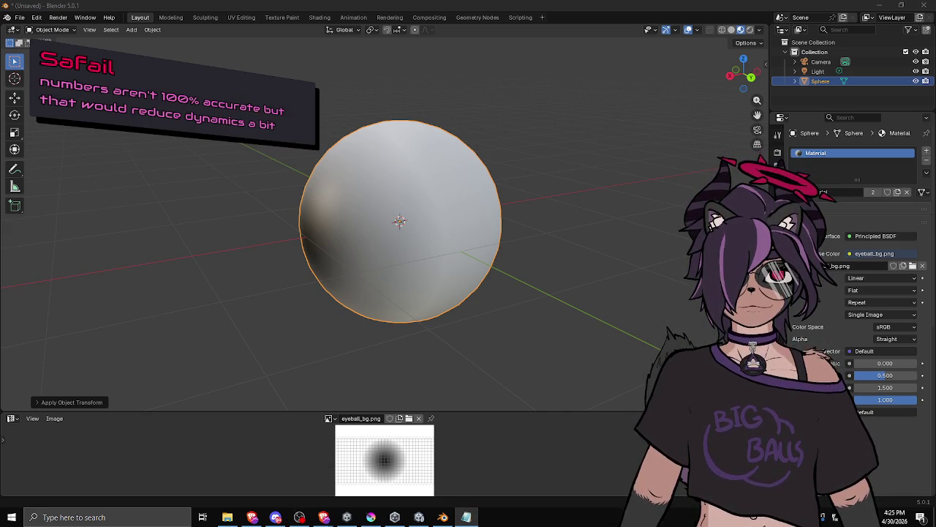
pyautogui.hotkey('alt', 'Tab')
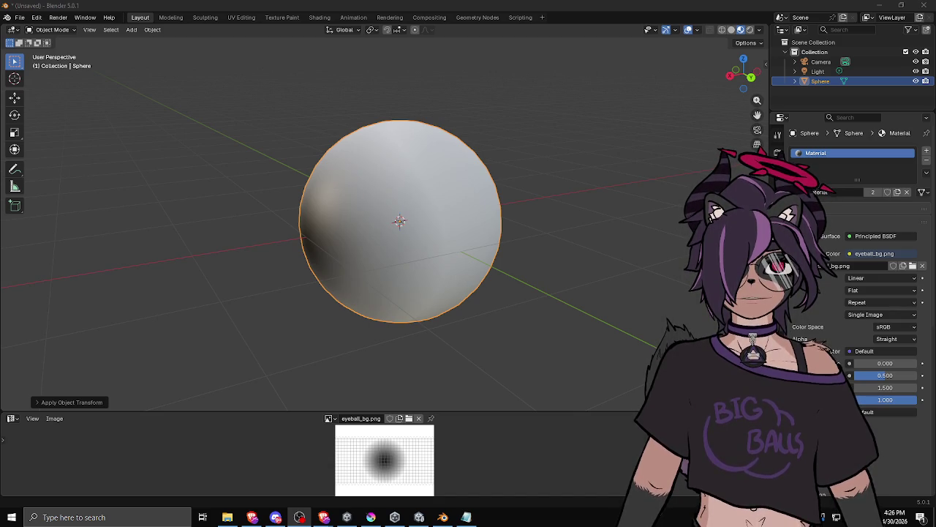
pyautogui.press('super+d')
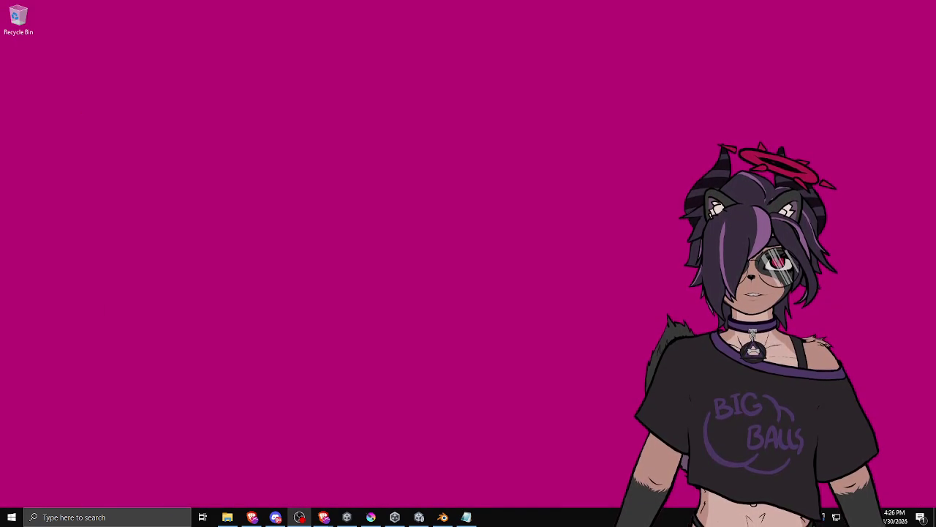
# Bring up the Unity editor with the Eyeballs SampleScene from the taskbar.
pyautogui.click(419, 516)
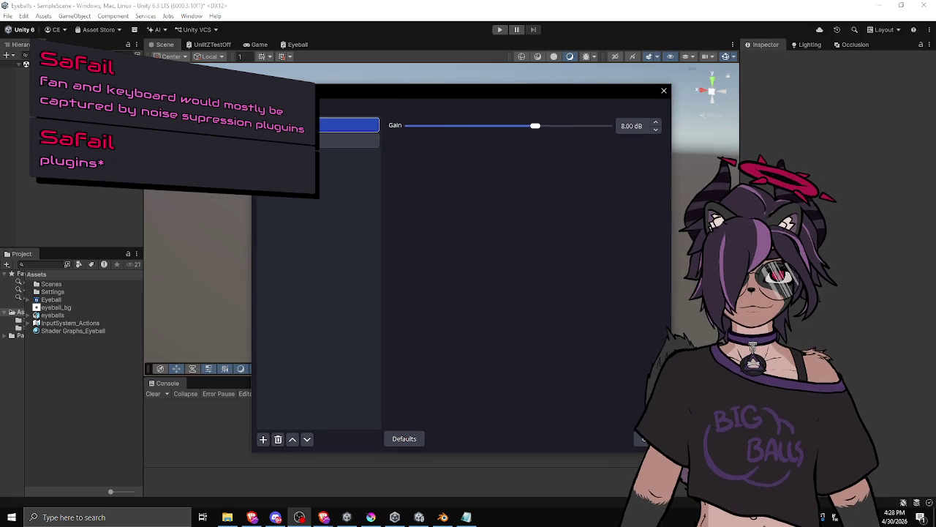
# Set the Mic/Aux Compressor filter's output gain to 7.00 dB.
pyautogui.click(349, 141)
pyautogui.moveTo(557, 208); pyautogui.dragTo(554, 212)
pyautogui.press('Tab')
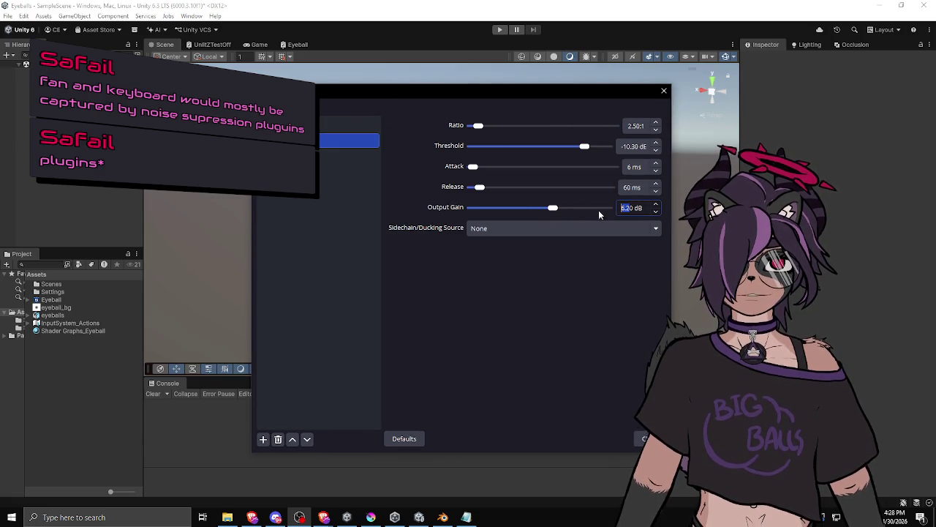
pyautogui.write('0')
pyautogui.write('7')
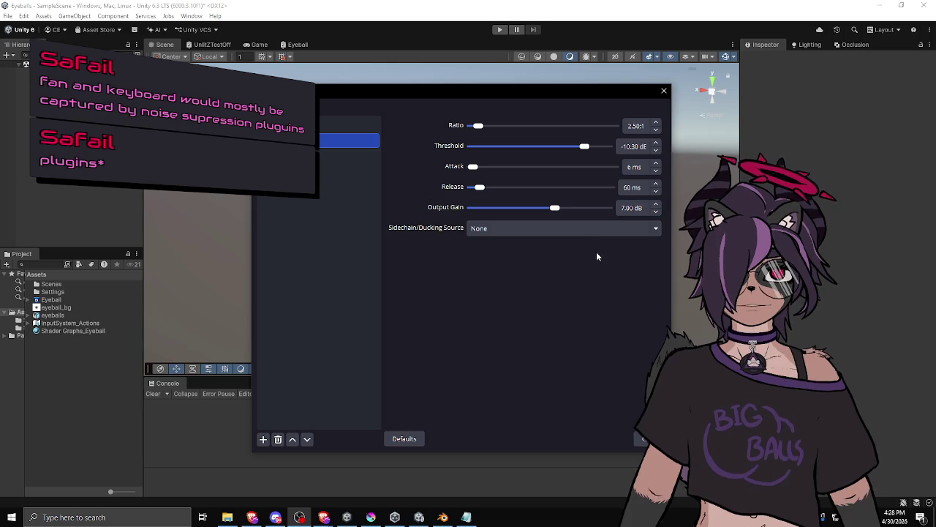
# Close and reopen the Mic/Aux filters window, moving it further left on screen.
pyautogui.click(648, 439)
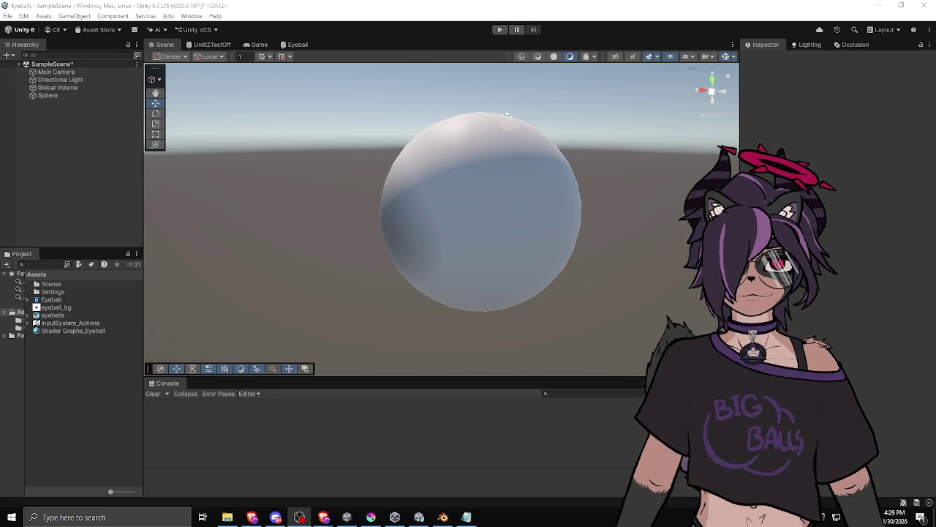
pyautogui.click(393, 183)
pyautogui.moveTo(452, 135)
pyautogui.mouseDown()
pyautogui.moveTo(352, 135)
pyautogui.moveTo(340, 115)
pyautogui.mouseUp()
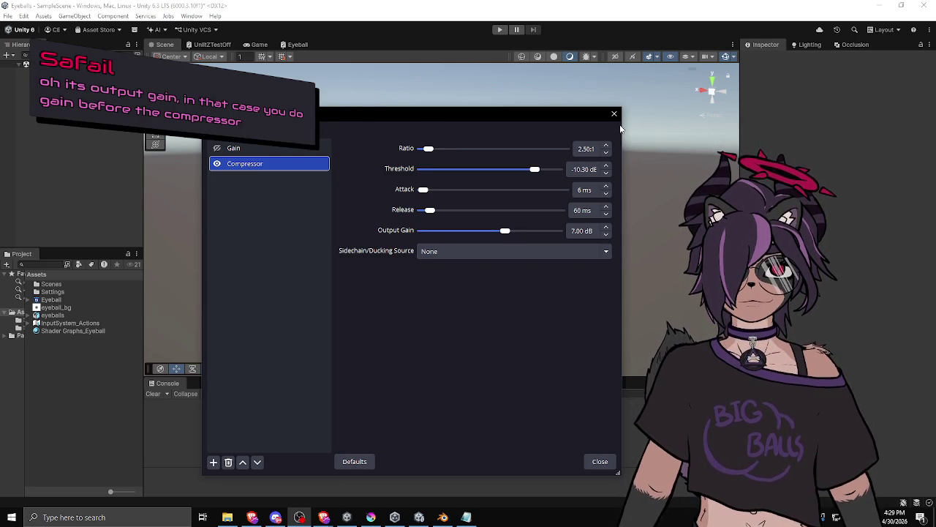
# Review the Gain and Compressor filters, bringing the filters window back on screen.
pyautogui.click(297, 150)
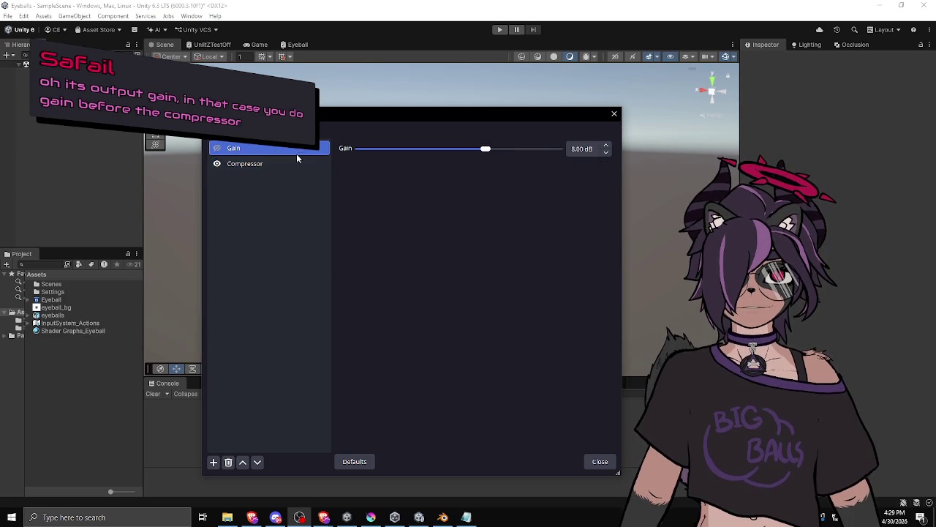
pyautogui.click(273, 163)
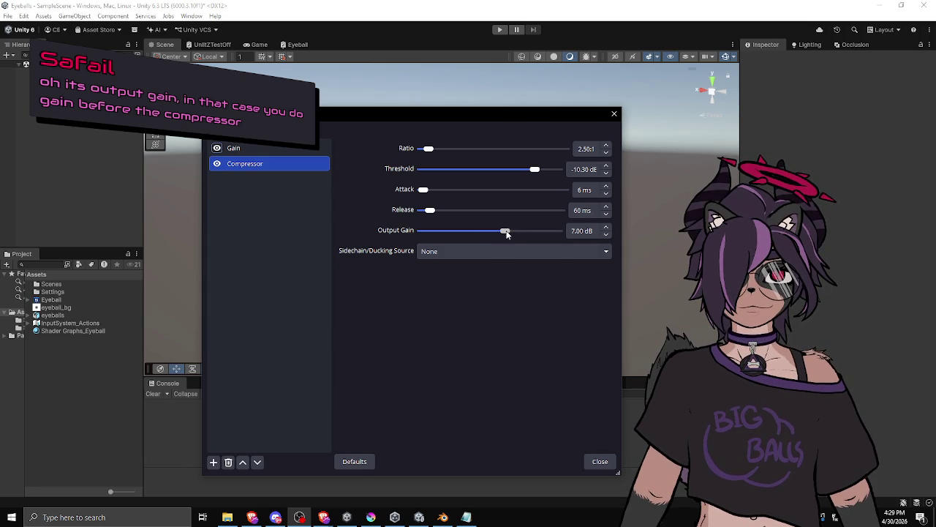
pyautogui.press('Escape')
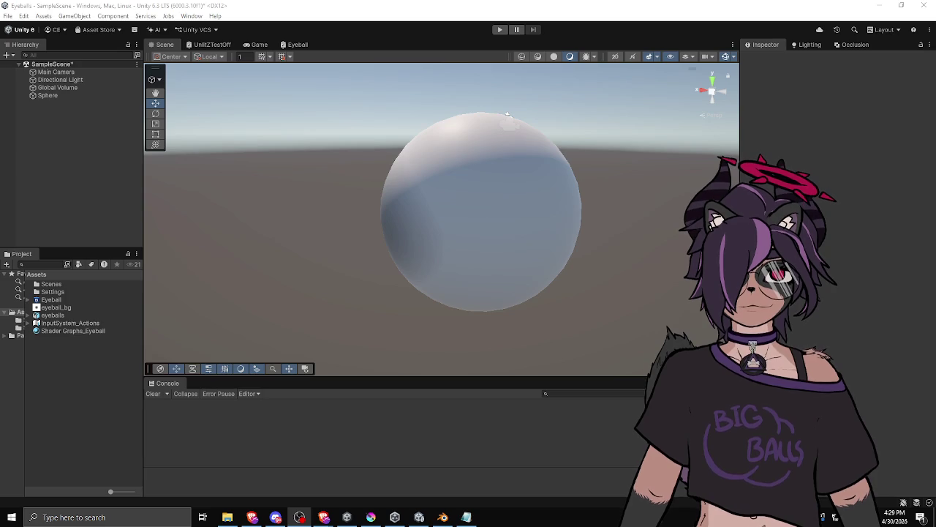
pyautogui.moveTo(935, 131)
pyautogui.mouseDown()
pyautogui.moveTo(389, 132)
pyautogui.moveTo(338, 107)
pyautogui.mouseUp()
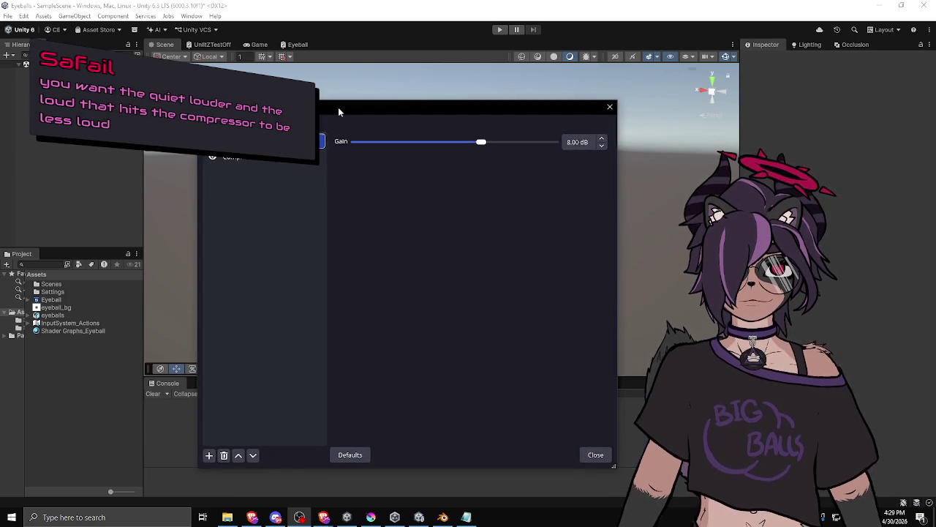
pyautogui.click(250, 158)
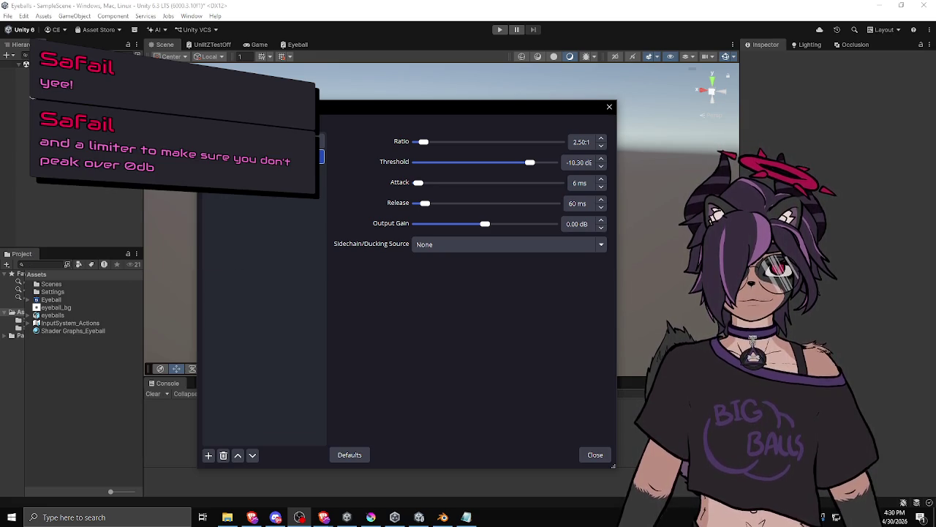
# Add a Limiter filter with threshold -2.00 dB to Mic/Aux and close the filters window.
pyautogui.click(208, 455)
pyautogui.click(230, 392)
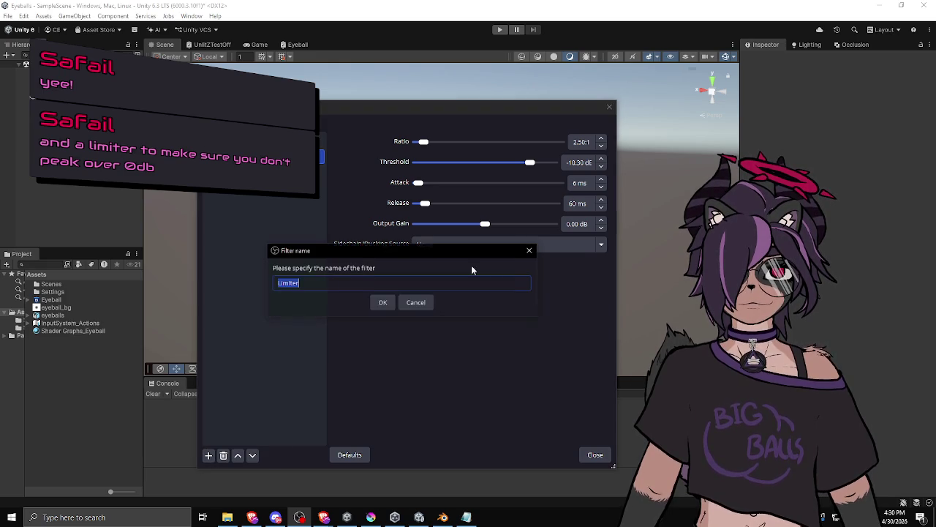
pyautogui.click(385, 302)
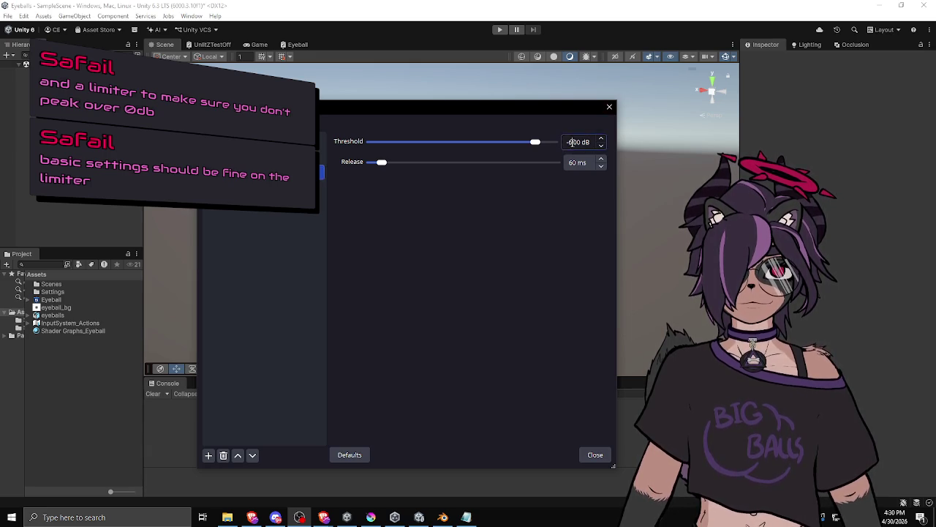
pyautogui.scroll(4, 602, 144)
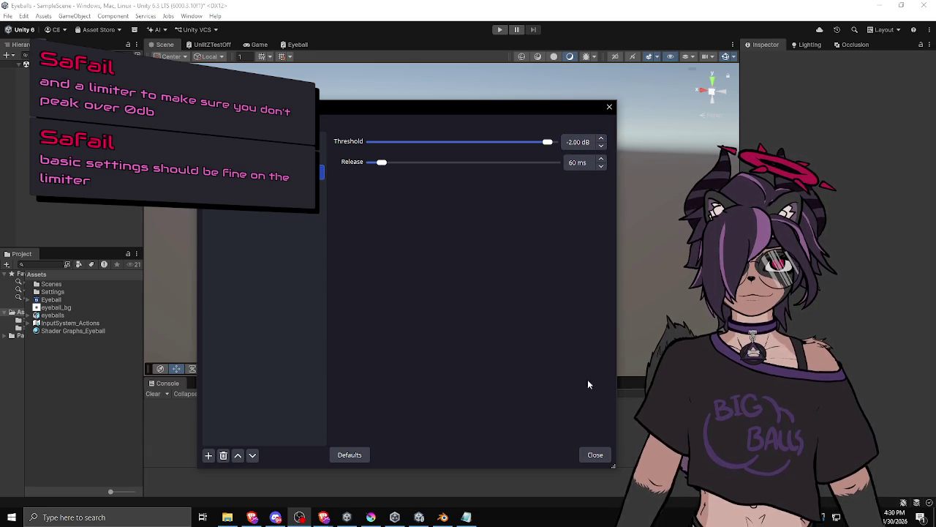
pyautogui.click(593, 456)
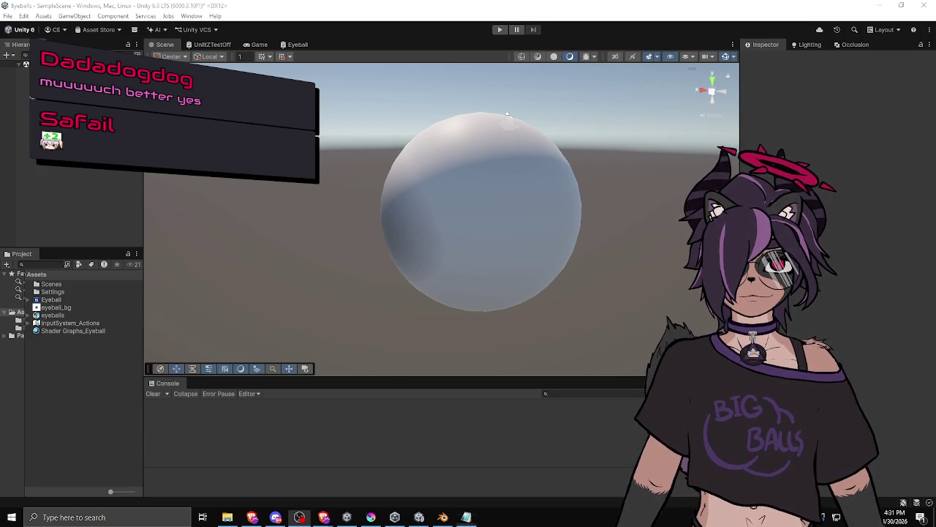
pyautogui.hotkey('alt', 'Tab')
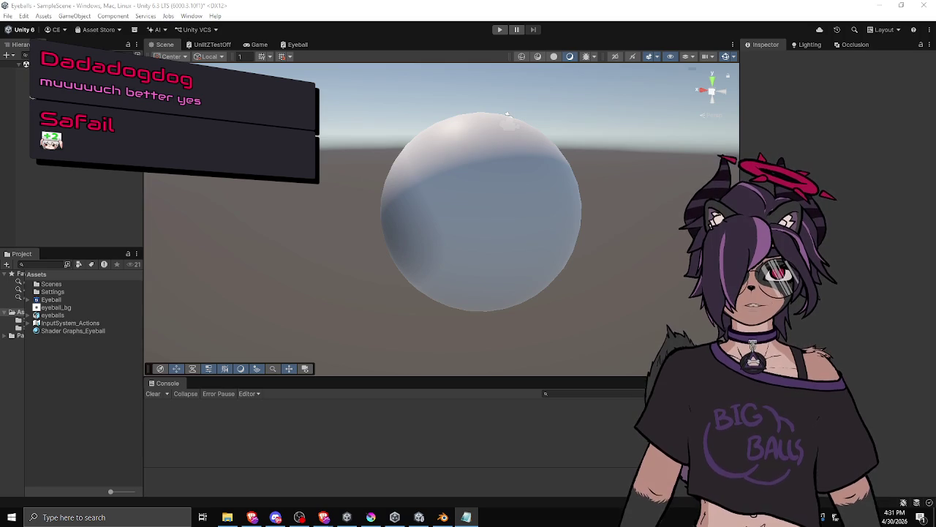
pyautogui.hotkey('alt', 'Tab')
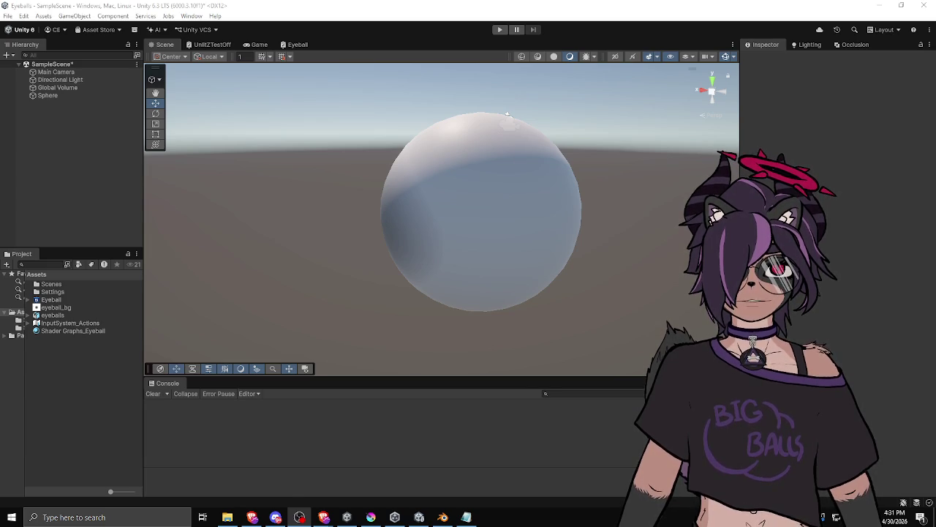
# Drag the panel splitters to widen the Scene view slightly, then pan the scene sideways.
pyautogui.moveTo(741, 293); pyautogui.dragTo(734, 293)
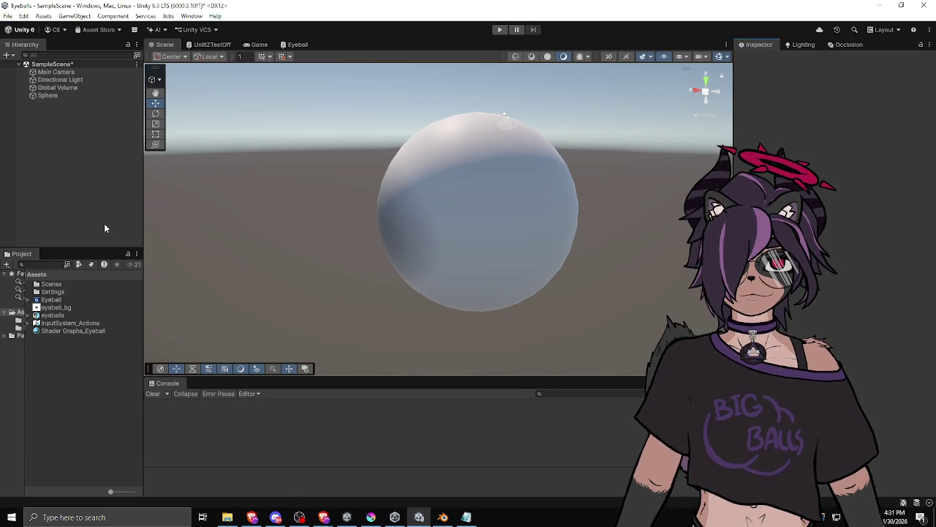
pyautogui.moveTo(142, 231); pyautogui.dragTo(132, 231)
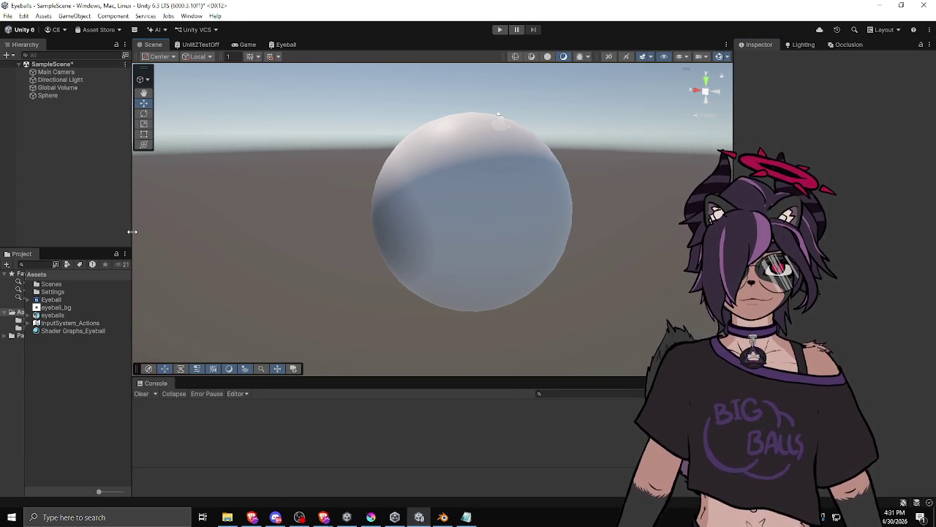
pyautogui.moveTo(734, 293); pyautogui.dragTo(738, 293)
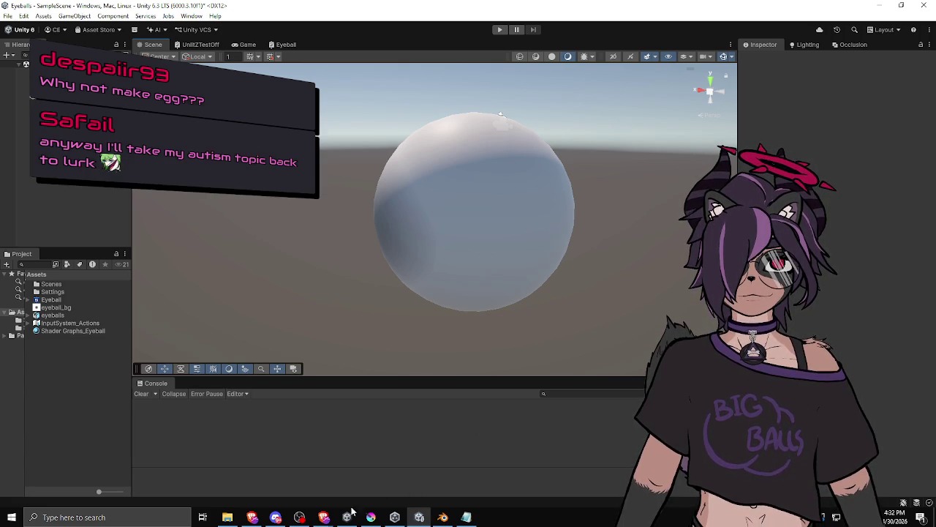
pyautogui.moveTo(346, 517)
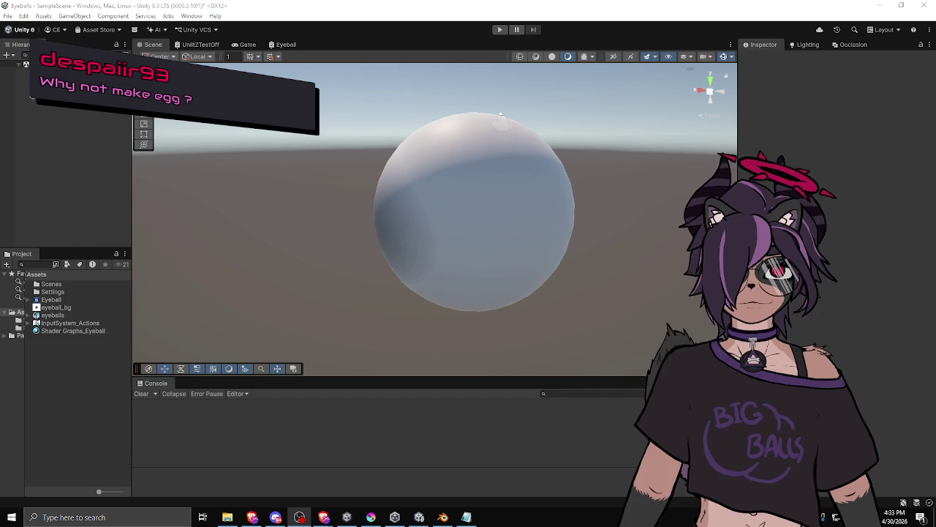
pyautogui.moveTo(464, 236)
pyautogui.mouseDown()
pyautogui.moveTo(497, 217)
pyautogui.moveTo(537, 214)
pyautogui.mouseUp()
# Frame the Sphere and drop an eyeballs prefab instance into the scene beside it.
pyautogui.click(538, 215)
pyautogui.press('f')
pyautogui.moveTo(633, 254)
pyautogui.mouseDown()
pyautogui.moveTo(571, 196)
pyautogui.moveTo(537, 271)
pyautogui.moveTo(456, 270)
pyautogui.mouseUp()
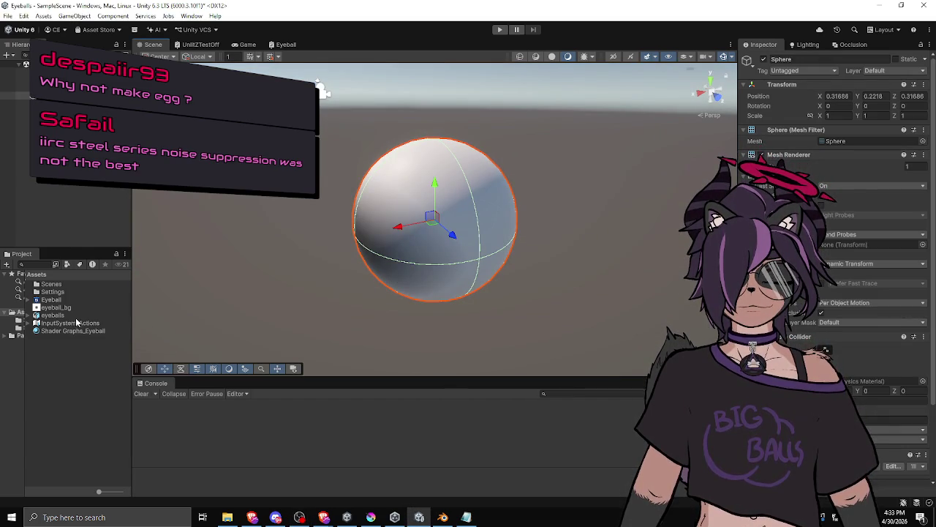
pyautogui.moveTo(60, 320)
pyautogui.mouseDown()
pyautogui.moveTo(79, 188)
pyautogui.moveTo(545, 252)
pyautogui.moveTo(445, 258)
pyautogui.moveTo(512, 220)
pyautogui.moveTo(146, 244)
pyautogui.moveTo(372, 169)
pyautogui.moveTo(601, 208)
pyautogui.mouseUp()
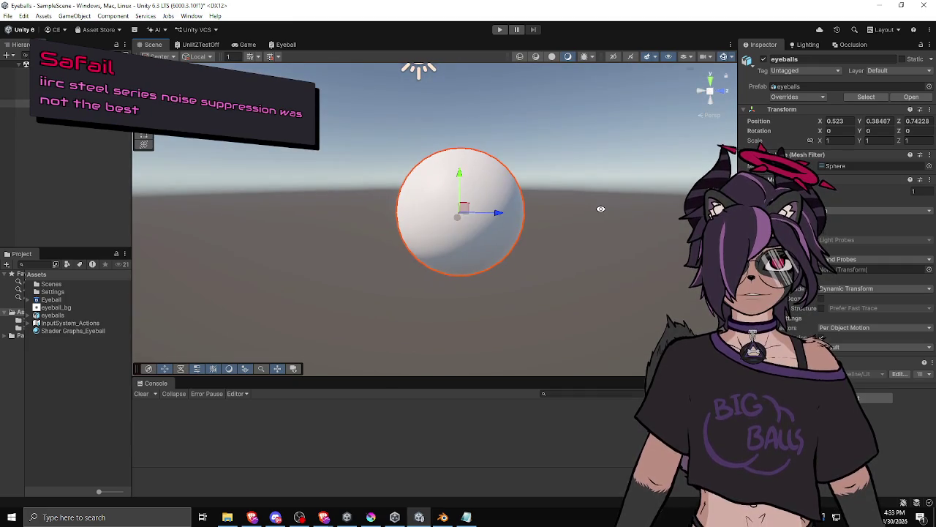
pyautogui.click(62, 300)
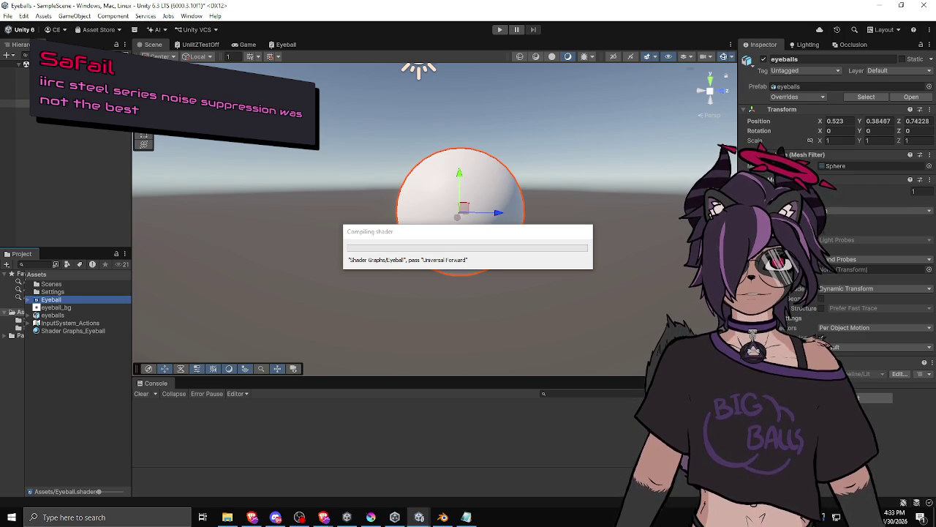
pyautogui.click(19, 95)
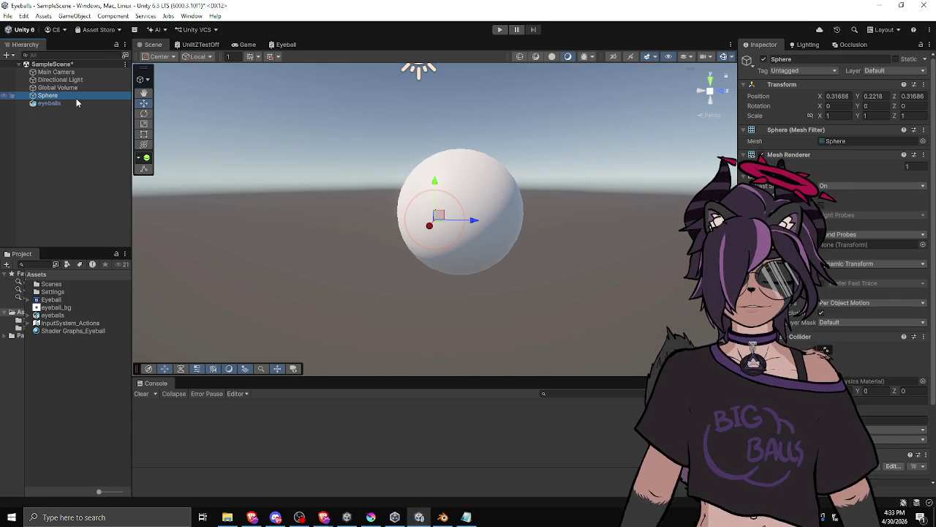
# Reset the eyeballs object's position to 0, 0, 0 and frame it in the view.
pyautogui.click(48, 105)
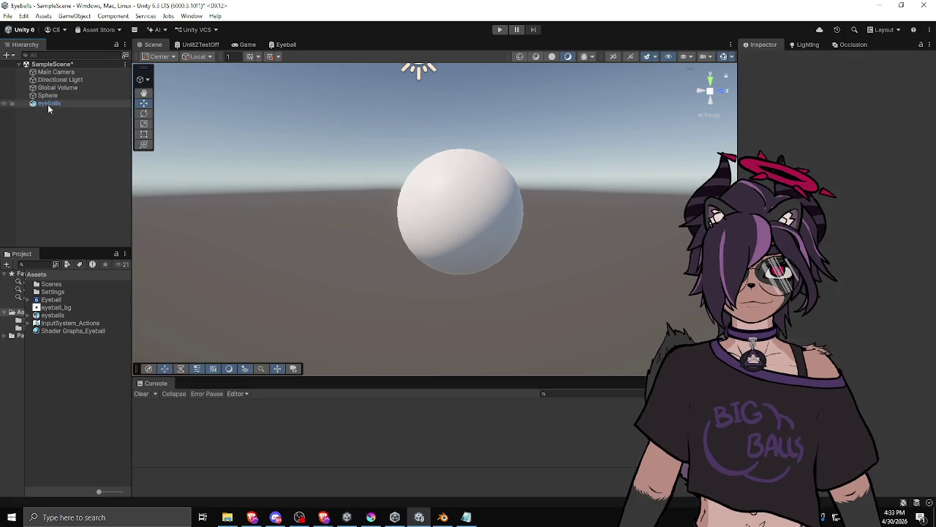
pyautogui.click(48, 106)
pyautogui.click(834, 121)
pyautogui.write('0')
pyautogui.press('Tab')
pyautogui.write('0')
pyautogui.press('Tab')
pyautogui.write('0')
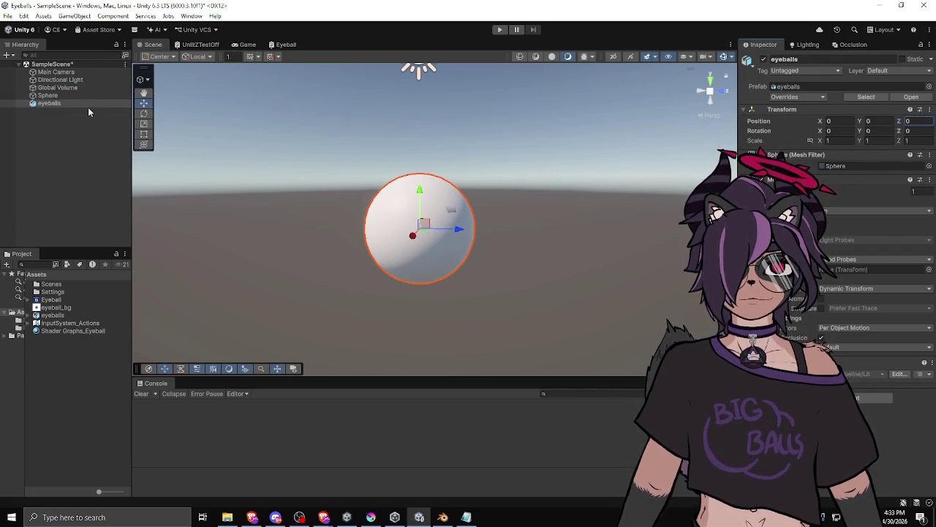
pyautogui.doubleClick(71, 104)
pyautogui.moveTo(304, 255); pyautogui.dragTo(619, 265)
# Set the Sphere's X and Y position to 0.
pyautogui.click(73, 96)
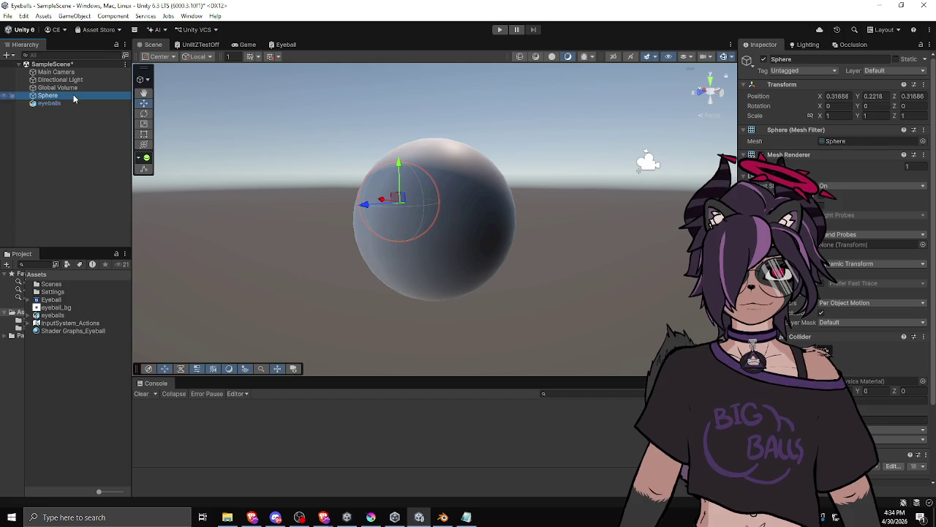
pyautogui.click(850, 96)
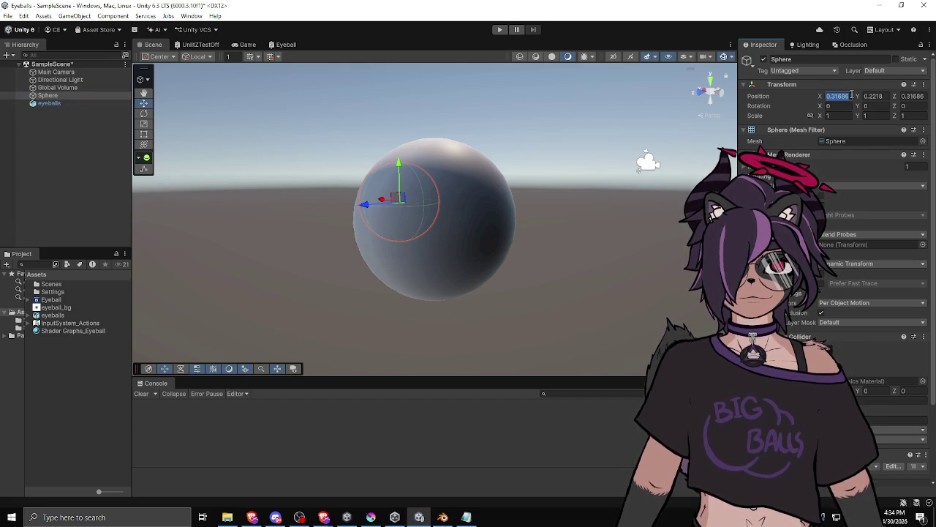
pyautogui.write('0')
pyautogui.press('Tab')
pyautogui.write('0')
pyautogui.press('Tab')
pyautogui.write('0')
pyautogui.moveTo(292, 221)
pyautogui.mouseDown()
pyautogui.moveTo(534, 233)
pyautogui.moveTo(528, 211)
pyautogui.mouseUp()
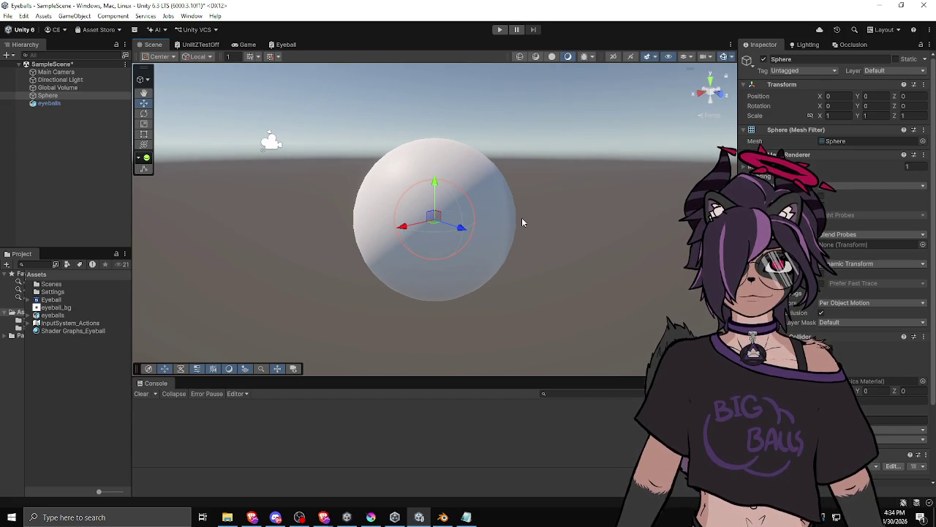
# Inspect the eyeballs object and its Sphere child, then show the sphere's transforms in Blender.
pyautogui.click(86, 104)
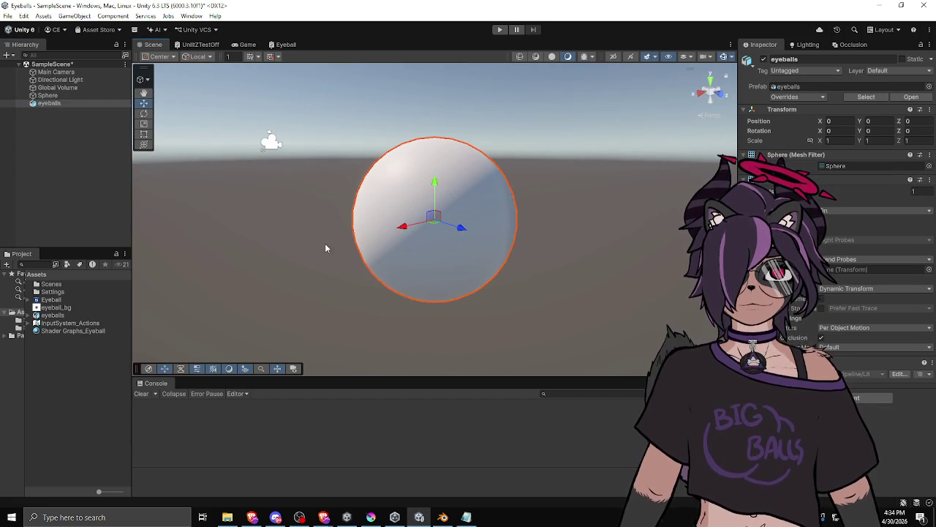
pyautogui.click(73, 95)
pyautogui.click(72, 104)
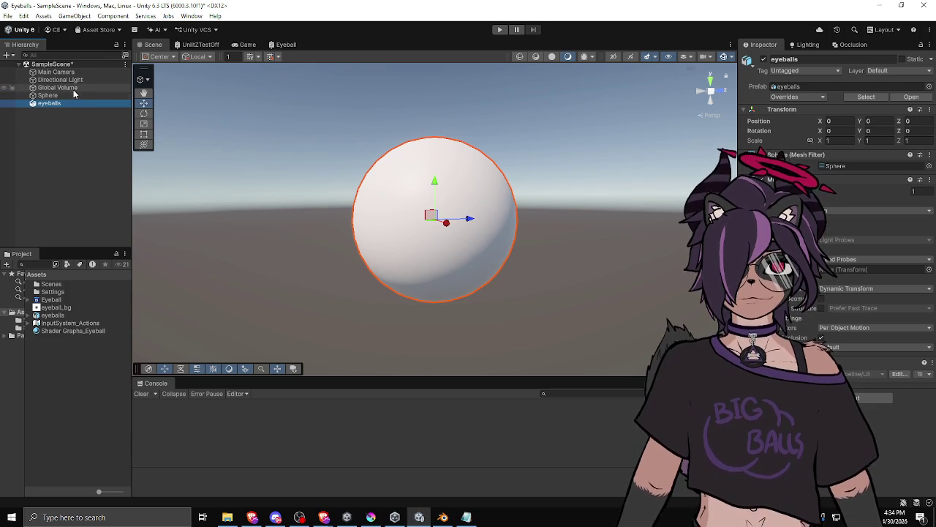
pyautogui.click(64, 97)
pyautogui.click(58, 106)
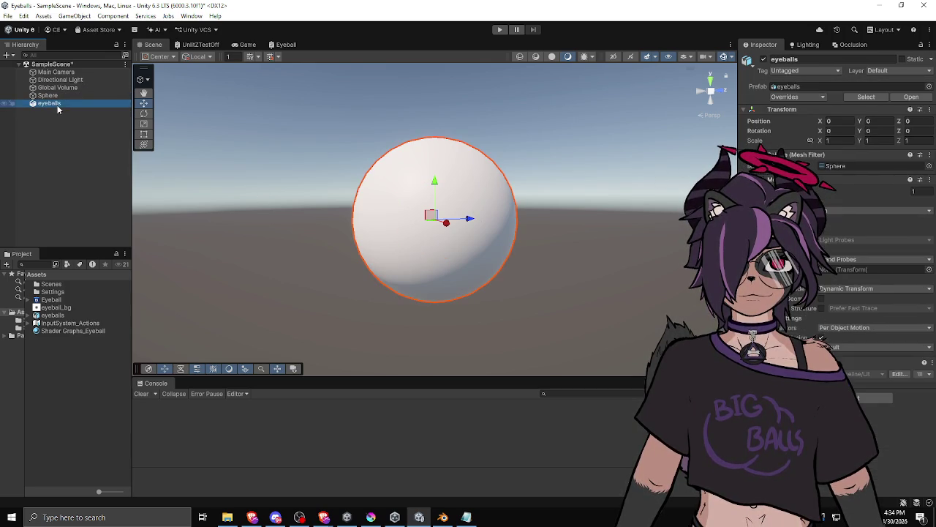
pyautogui.click(442, 517)
pyautogui.press('n')
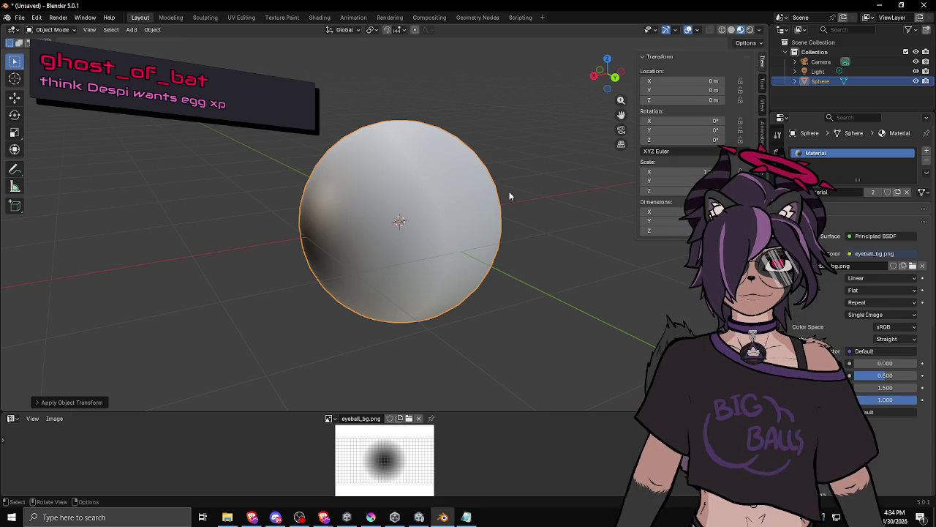
# Set the sphere's X dimension to 1 m and apply all transforms.
pyautogui.moveTo(475, 196); pyautogui.dragTo(567, 178)
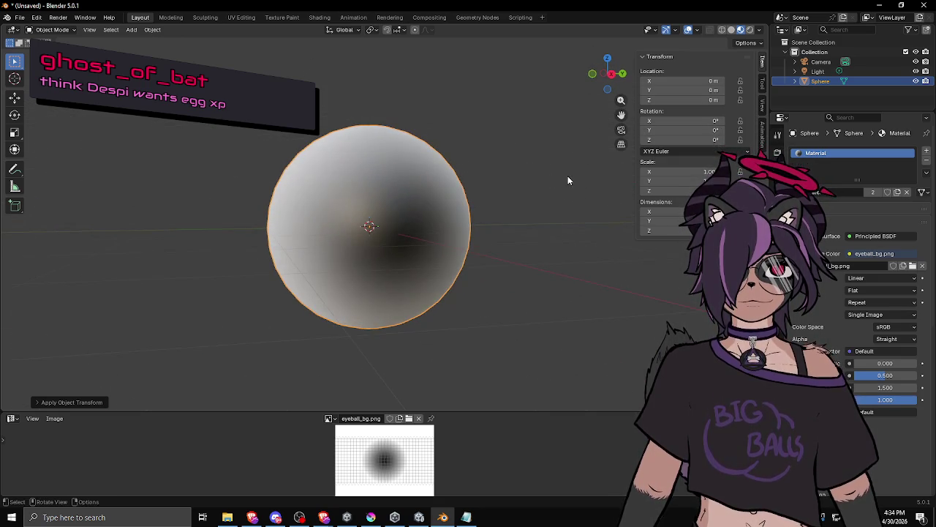
pyautogui.click(658, 211)
pyautogui.write('1')
pyautogui.press('Return')
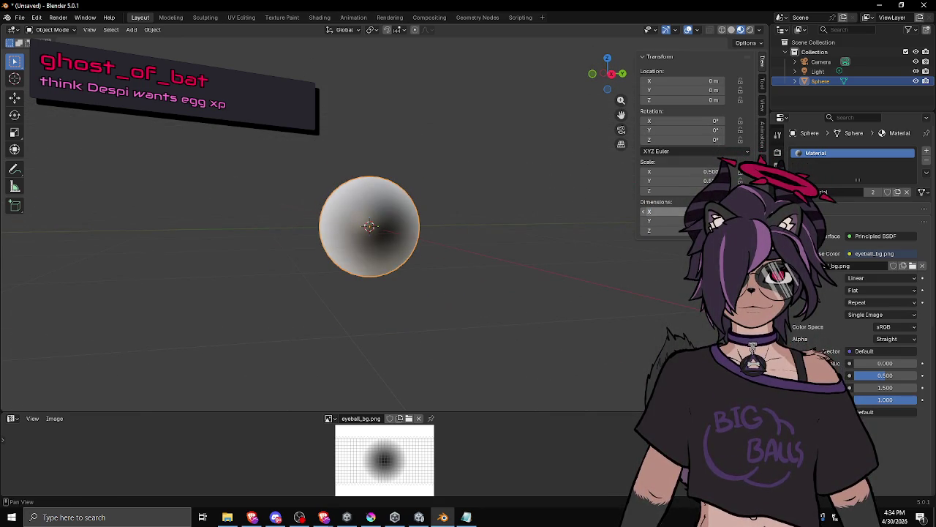
pyautogui.moveTo(510, 306)
pyautogui.mouseDown()
pyautogui.moveTo(514, 286)
pyautogui.moveTo(426, 268)
pyautogui.mouseUp()
pyautogui.hotkey('ctrl', 'a')
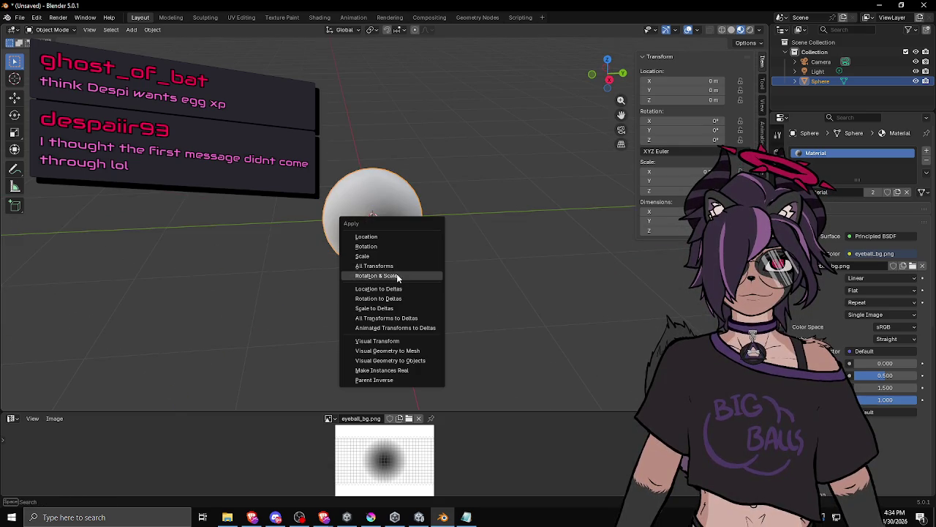
pyautogui.click(397, 269)
# Rotate the sphere 180° about Y and apply all transforms again.
pyautogui.moveTo(397, 275); pyautogui.dragTo(389, 232)
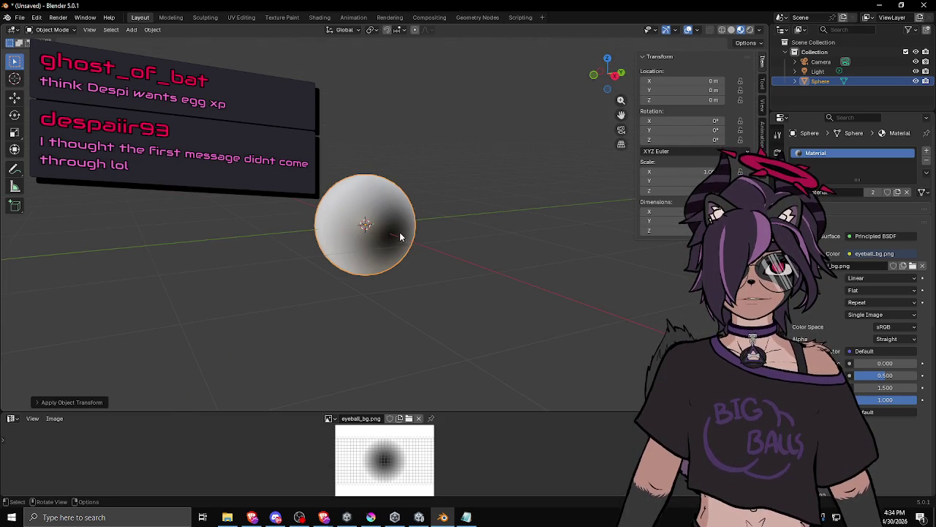
pyautogui.moveTo(285, 253)
pyautogui.mouseDown()
pyautogui.moveTo(362, 275)
pyautogui.moveTo(435, 213)
pyautogui.moveTo(468, 219)
pyautogui.mouseUp()
pyautogui.scroll(5, 395, 231)
pyautogui.scroll(-5, 395, 233)
pyautogui.click(692, 129)
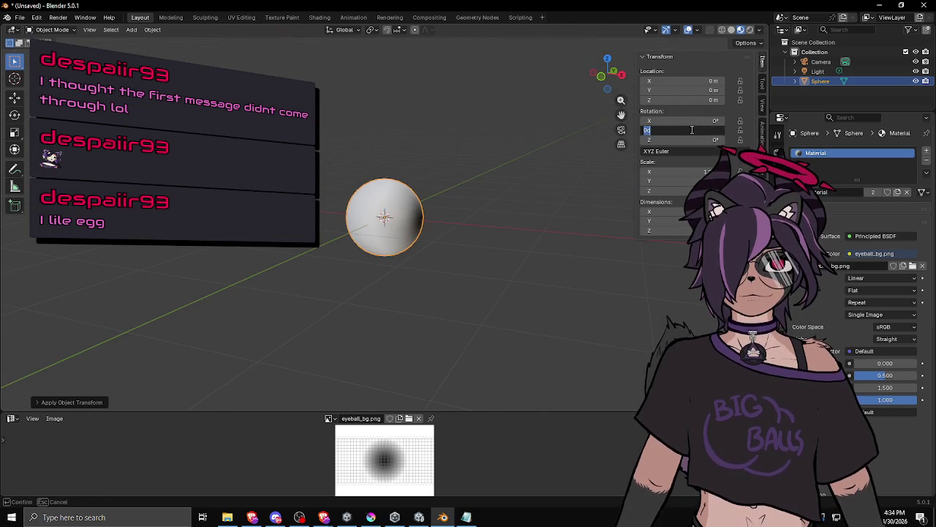
pyautogui.write('180')
pyautogui.press('Return')
pyautogui.moveTo(432, 220); pyautogui.dragTo(457, 230)
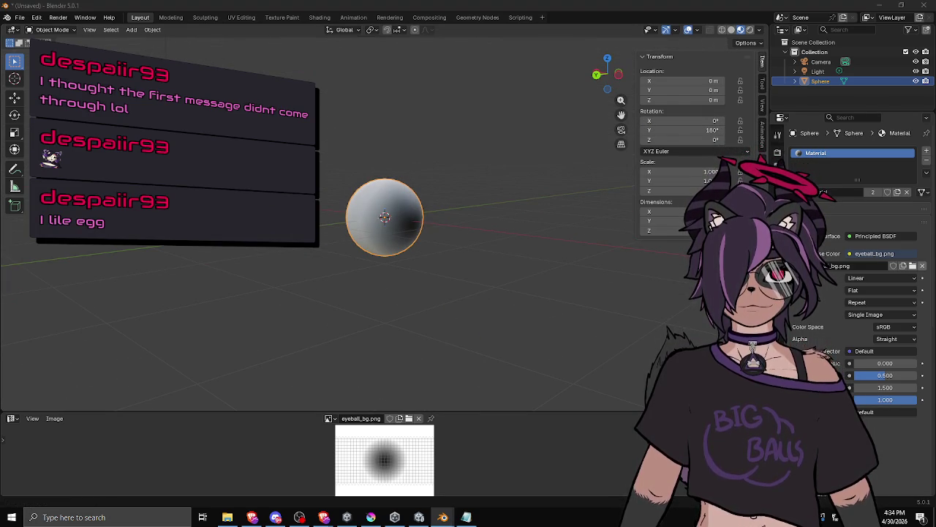
pyautogui.hotkey('ctrl', 'a')
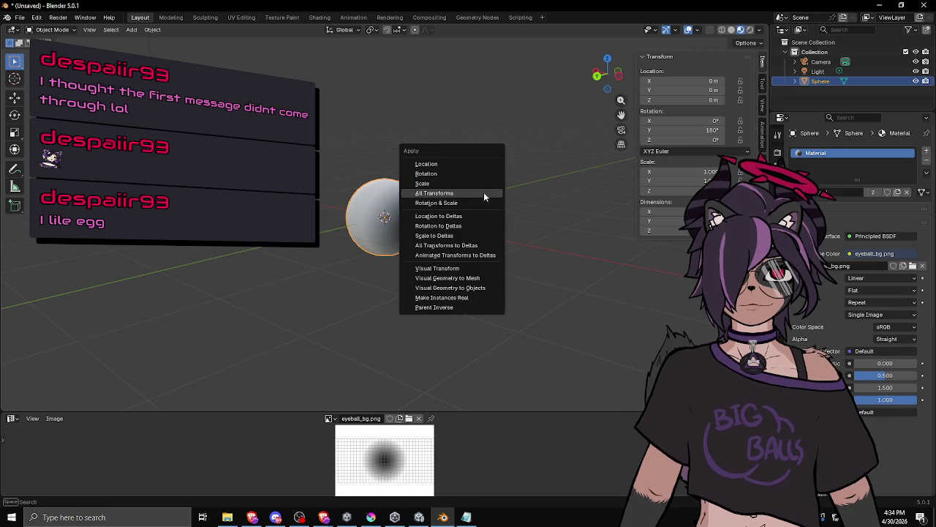
pyautogui.click(480, 192)
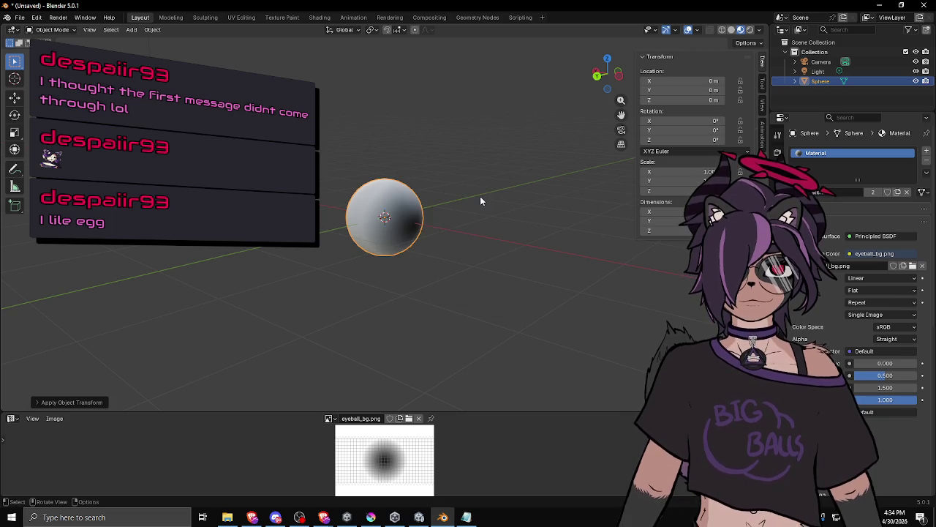
# Export the sphere as glTF 2.0 and return to Unity.
pyautogui.click(19, 17)
pyautogui.moveTo(28, 170)
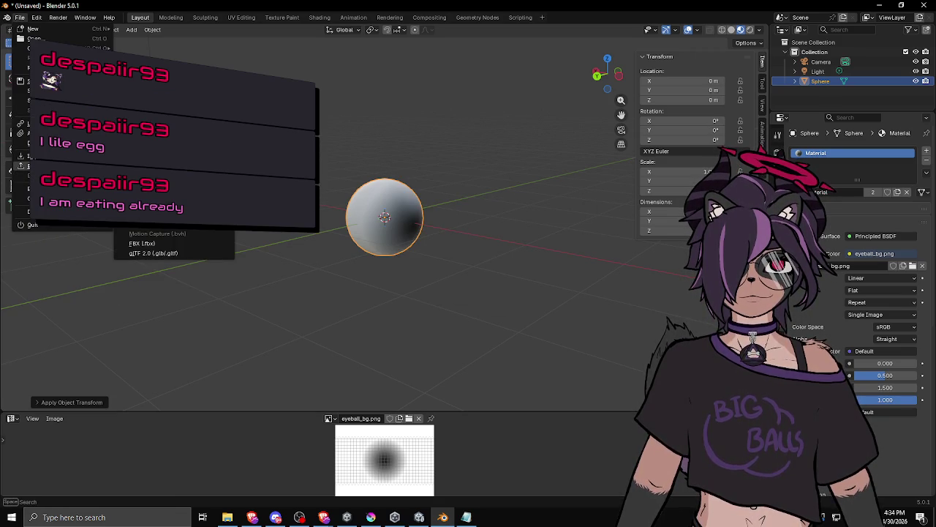
pyautogui.click(153, 252)
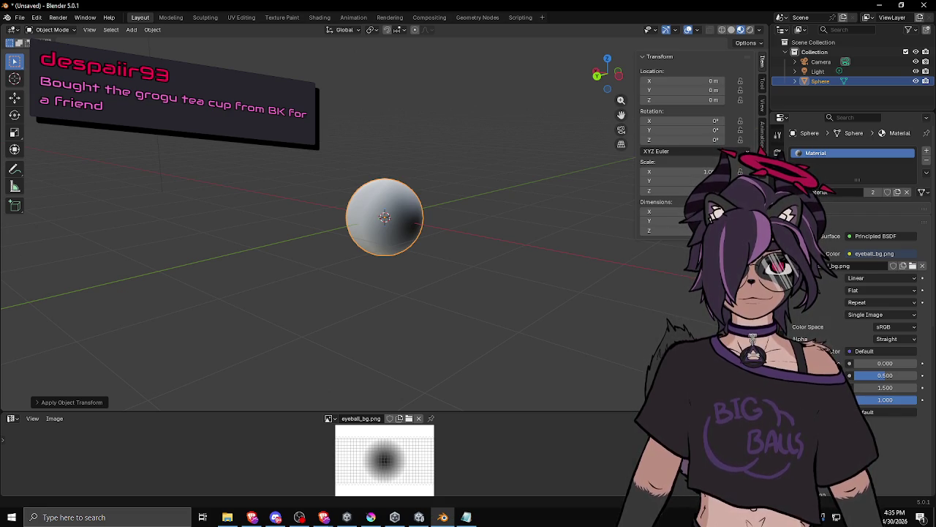
pyautogui.hotkey('alt', 'Tab')
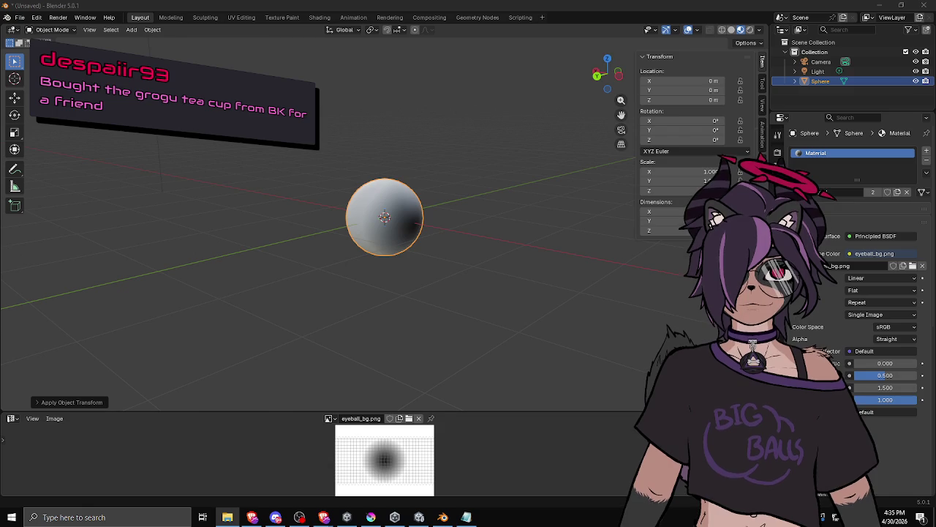
pyautogui.hotkey('alt', 'Tab')
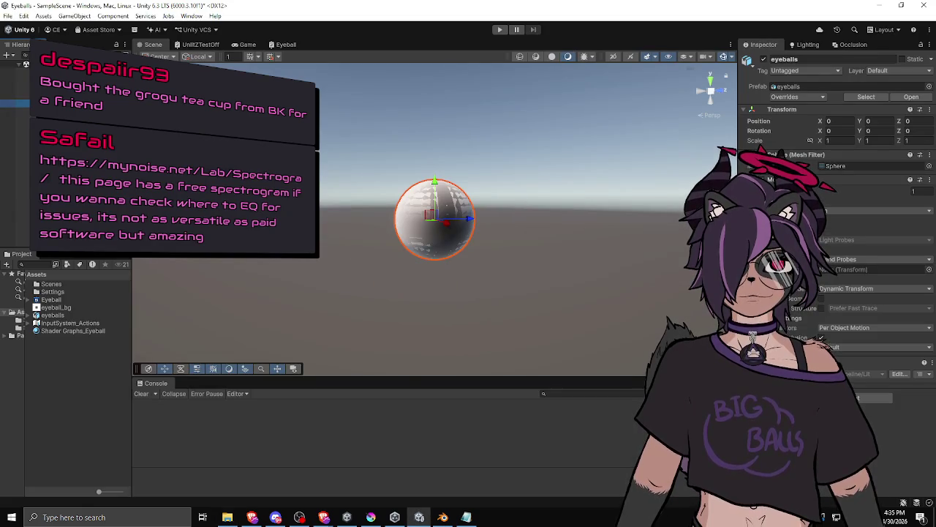
# Select the eyeballs' Sphere child, inspect its shading, and move the spectrogram window over the editor.
pyautogui.scroll(4, 450, 249)
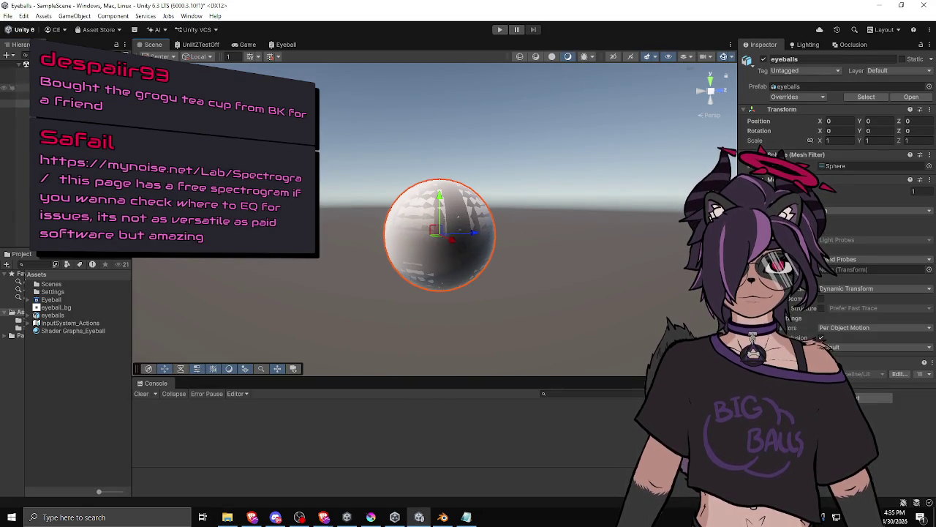
pyautogui.click(21, 96)
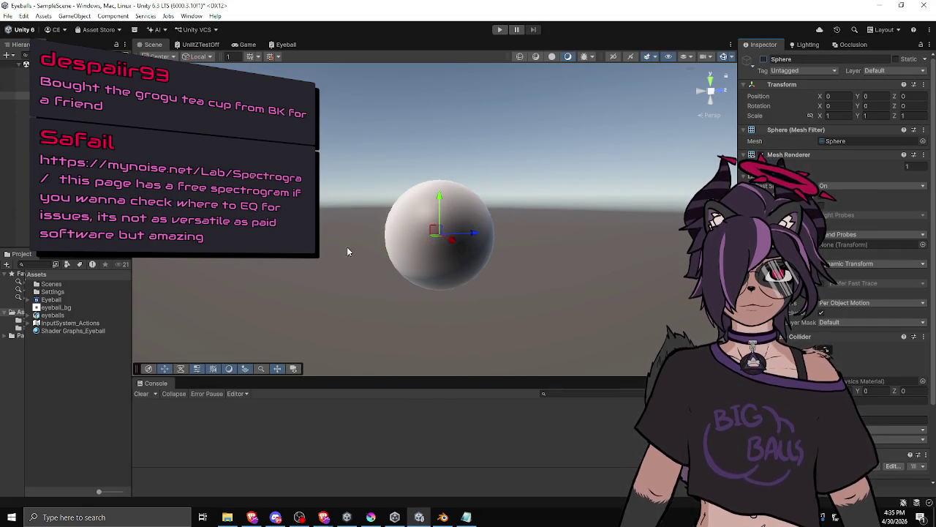
pyautogui.moveTo(367, 263)
pyautogui.mouseDown()
pyautogui.moveTo(233, 261)
pyautogui.moveTo(283, 321)
pyautogui.moveTo(491, 271)
pyautogui.moveTo(483, 219)
pyautogui.moveTo(493, 212)
pyautogui.mouseUp()
pyautogui.moveTo(490, 158)
pyautogui.mouseDown()
pyautogui.moveTo(464, 215)
pyautogui.moveTo(341, 205)
pyautogui.moveTo(438, 220)
pyautogui.moveTo(499, 246)
pyautogui.mouseUp()
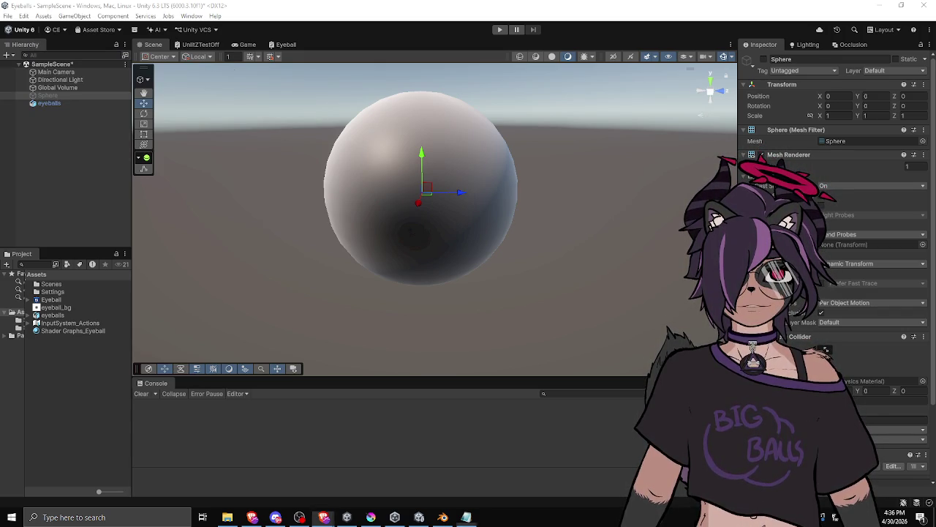
pyautogui.moveTo(935, 171)
pyautogui.mouseDown()
pyautogui.moveTo(347, 132)
pyautogui.moveTo(321, 111)
pyautogui.mouseUp()
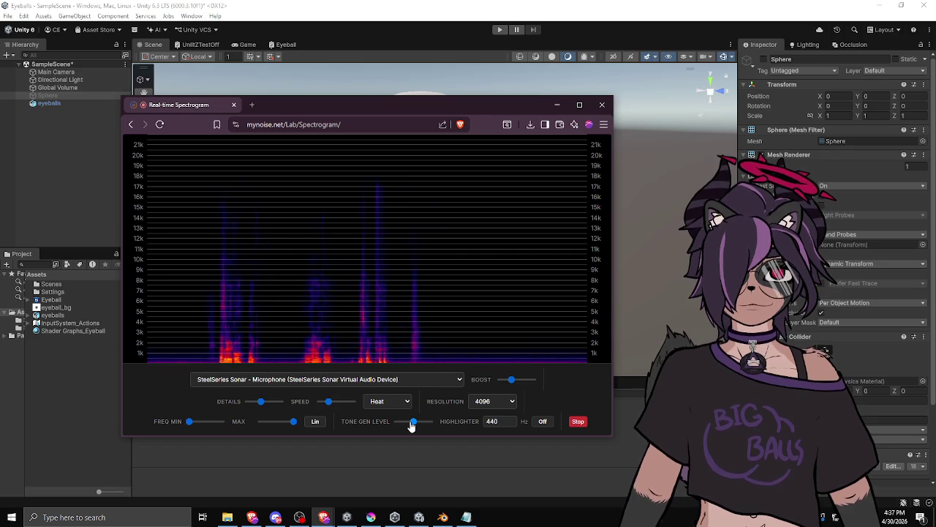
# Switch the spectrogram input to the Yeti Stereo Microphone, then back to SteelSeries Sonar - Microphone.
pyautogui.click(442, 380)
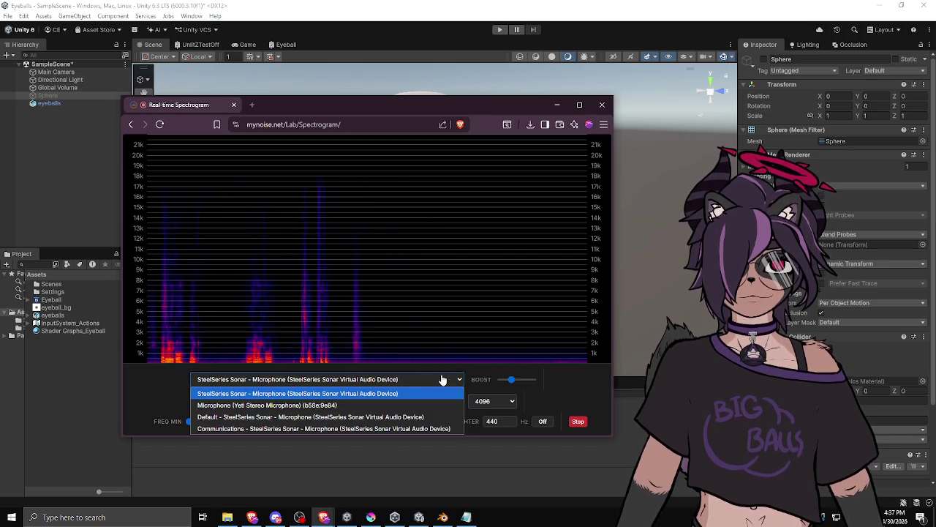
pyautogui.click(403, 405)
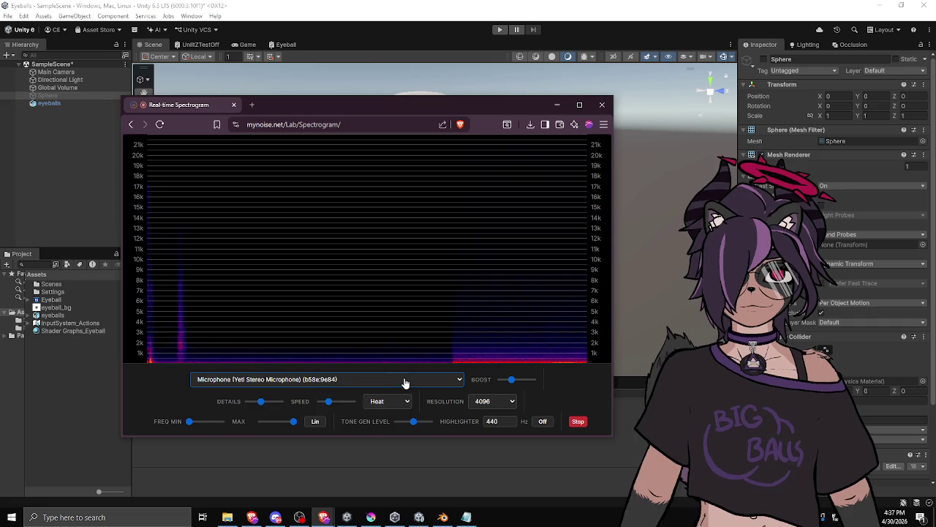
pyautogui.click(404, 379)
pyautogui.click(388, 396)
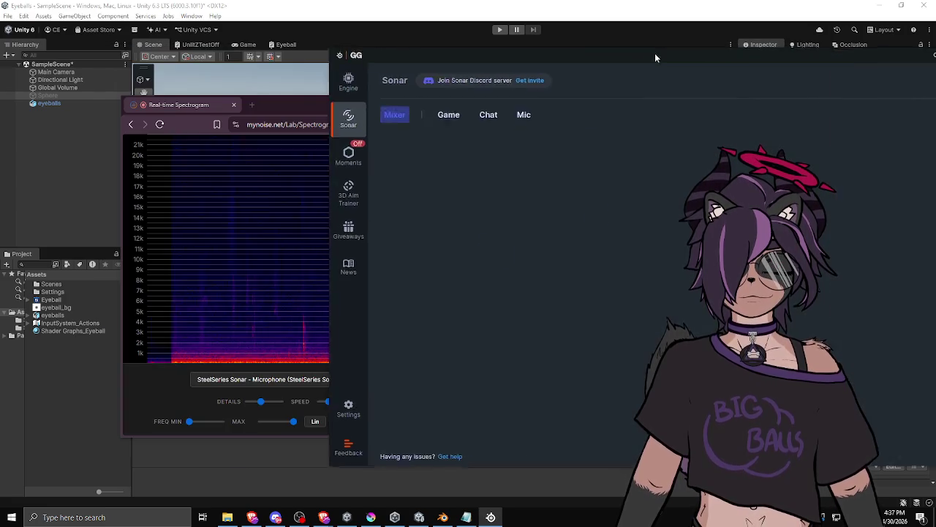
# Close the dark app window covering the spectrogram.
pyautogui.click(655, 53)
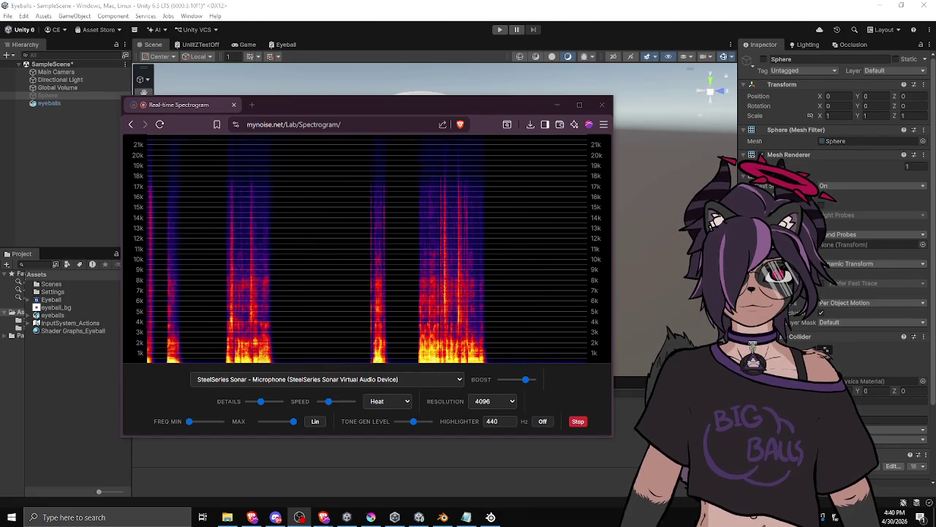
# Nudge the Real-time Spectrogram window slightly left, then close it.
pyautogui.moveTo(451, 107); pyautogui.dragTo(440, 106)
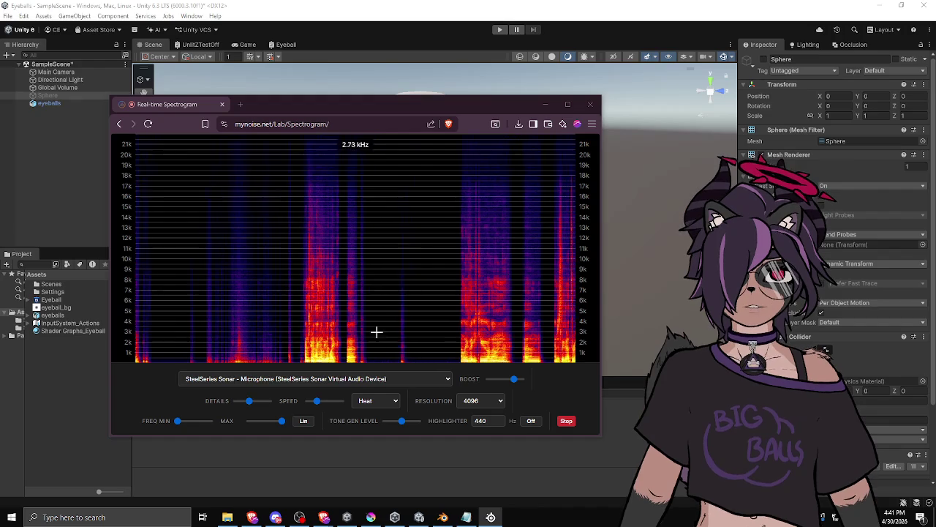
pyautogui.click(592, 106)
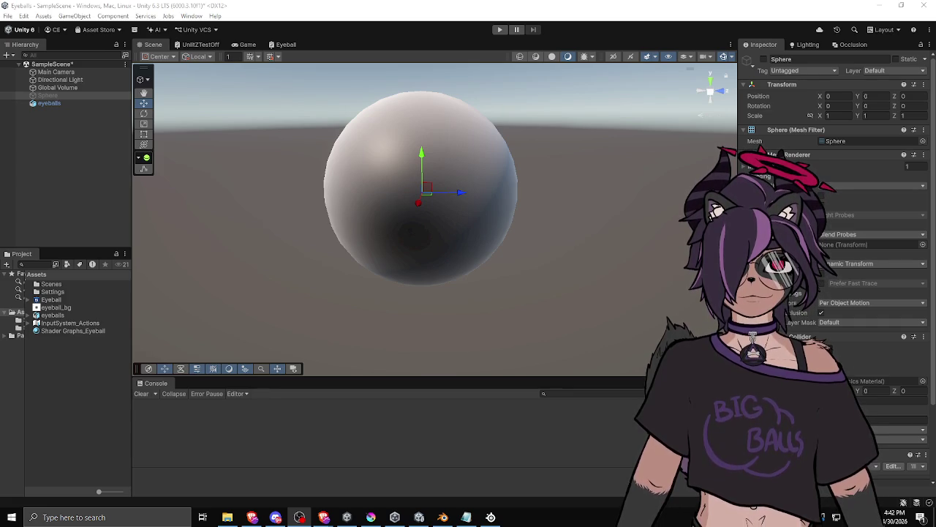
pyautogui.click(114, 222)
# Widen the Scene view, delete the leftover Sphere, select the eyeballs sphere, and switch to Krita.
pyautogui.moveTo(133, 208); pyautogui.dragTo(120, 208)
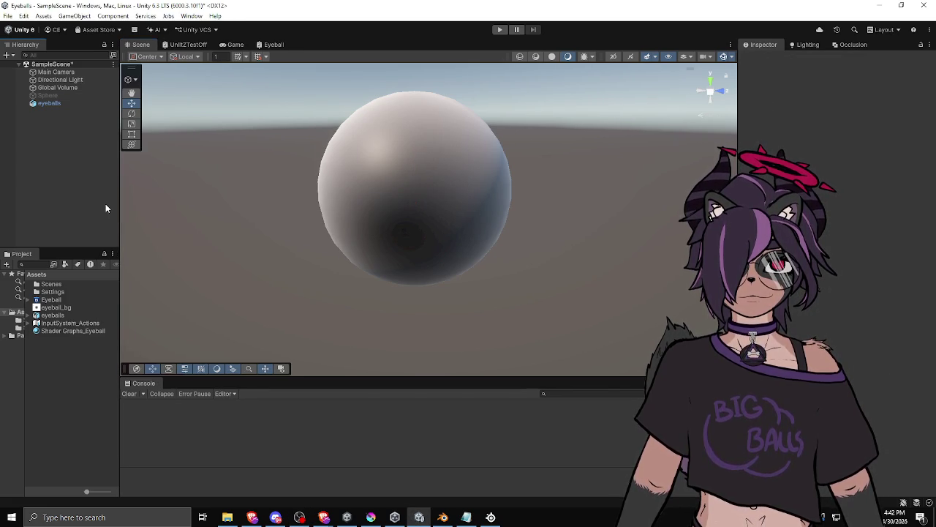
pyautogui.click(54, 103)
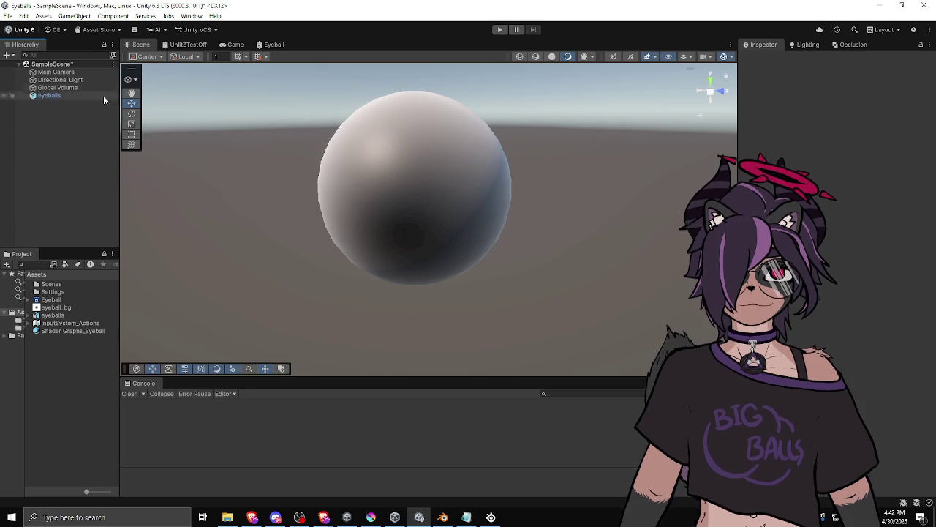
pyautogui.moveTo(297, 233)
pyautogui.mouseDown()
pyautogui.moveTo(427, 202)
pyautogui.moveTo(578, 210)
pyautogui.moveTo(556, 175)
pyautogui.moveTo(561, 188)
pyautogui.moveTo(439, 234)
pyautogui.moveTo(359, 239)
pyautogui.moveTo(433, 221)
pyautogui.moveTo(392, 244)
pyautogui.moveTo(414, 261)
pyautogui.mouseUp()
pyautogui.click(426, 202)
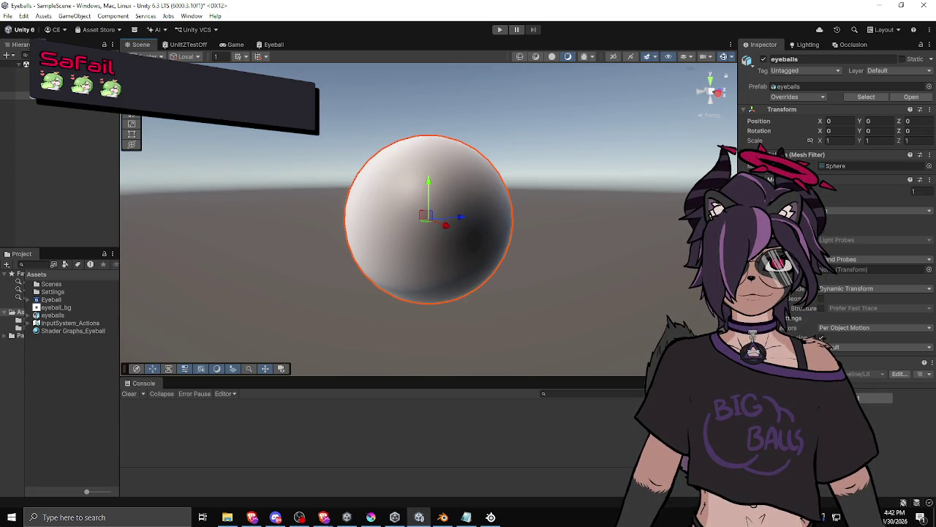
pyautogui.hotkey('alt', 'Tab')
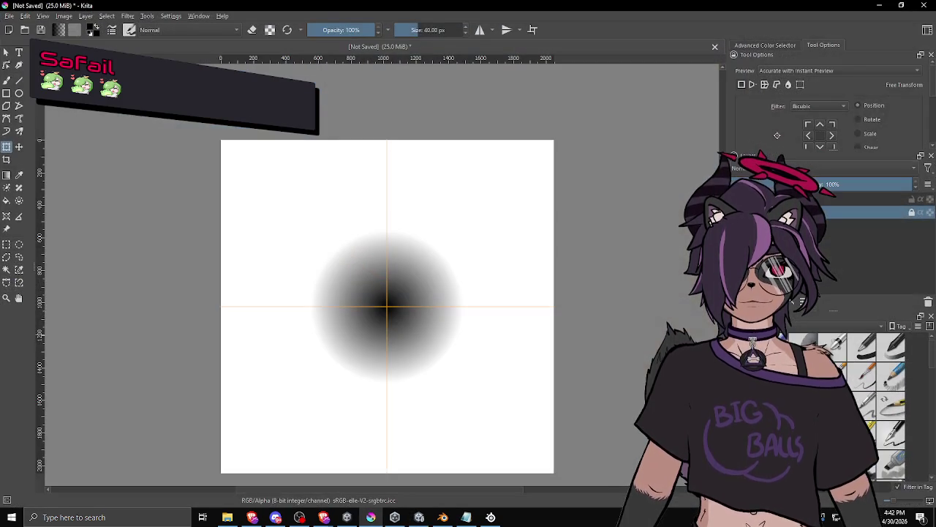
# On the upper layer, shrink the radial gradient blob to a small centred dot and commit it.
pyautogui.click(818, 199)
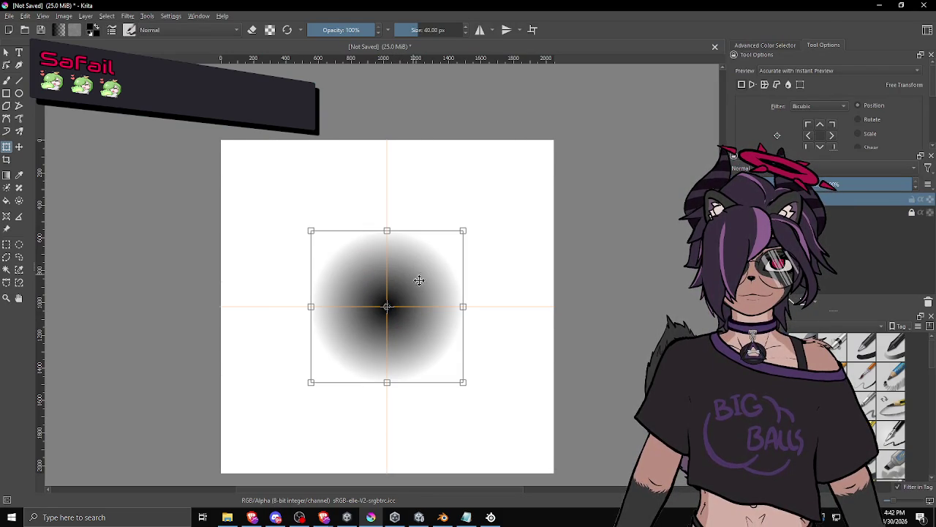
pyautogui.moveTo(463, 382); pyautogui.dragTo(411, 359)
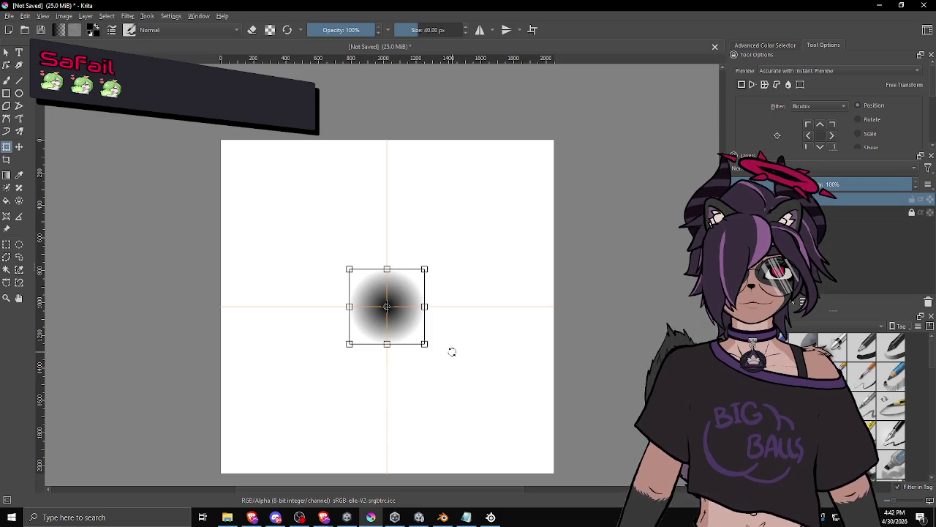
pyautogui.press('Return')
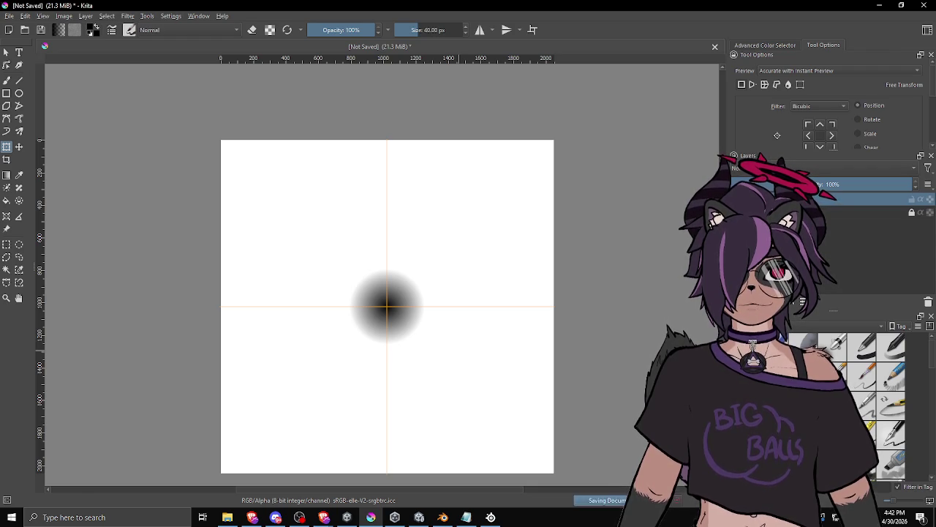
# Export eyeball.png into the Unity Assets folder, retrying after the save error, then return to Unity.
pyautogui.click(13, 17)
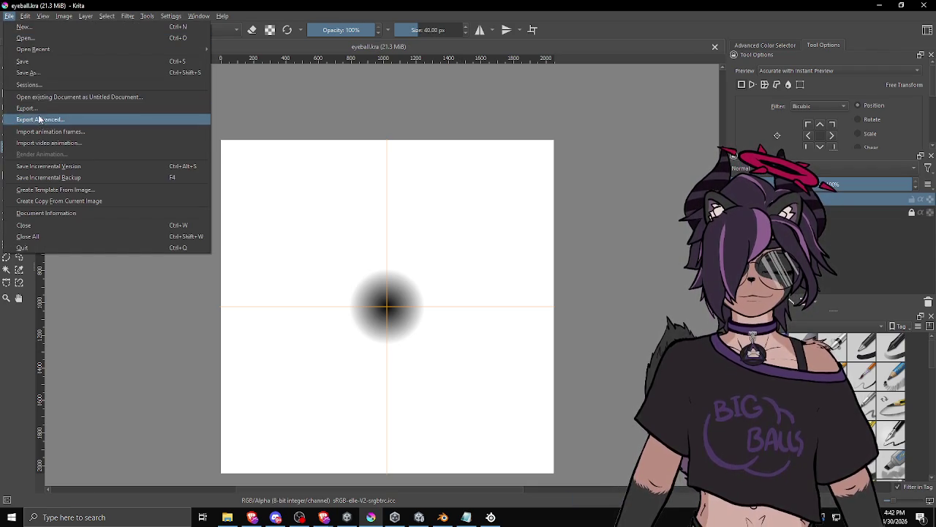
pyautogui.click(560, 150)
pyautogui.hotkey('ctrl', 'shift', 'e')
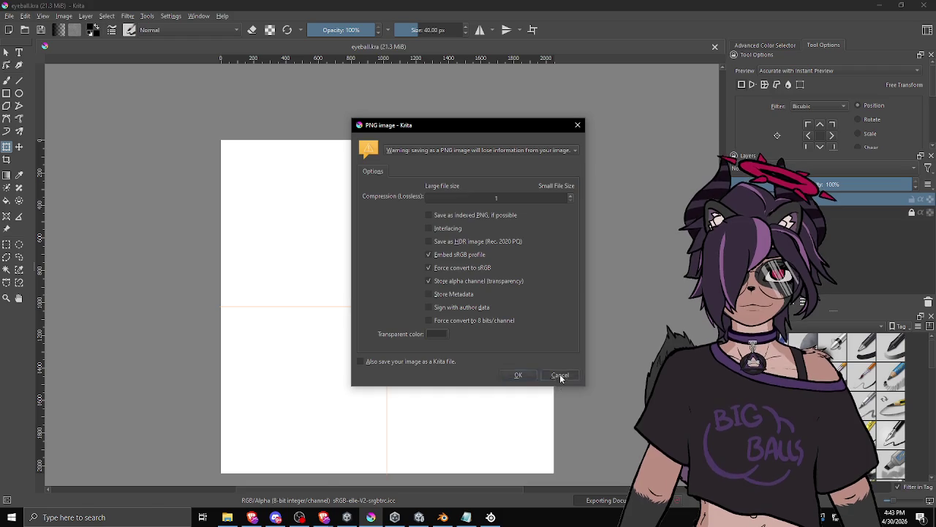
pyautogui.click(560, 376)
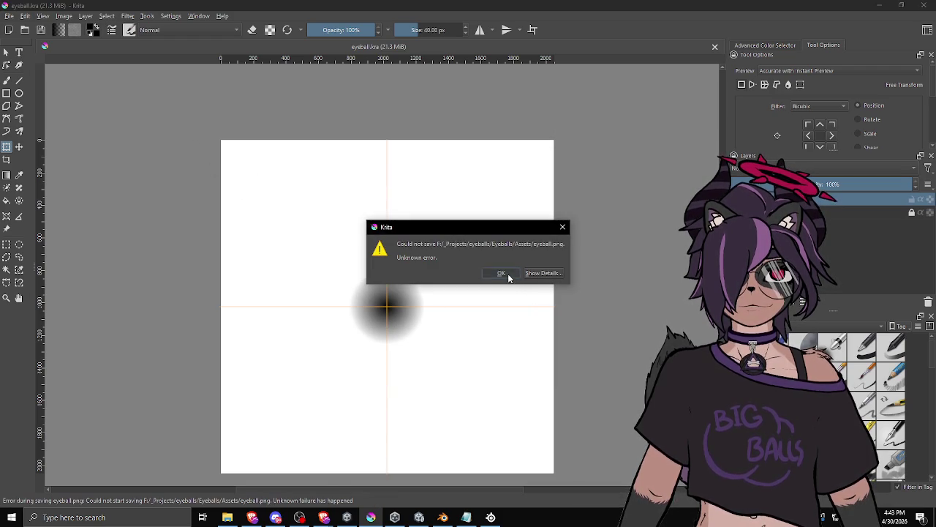
pyautogui.click(506, 275)
pyautogui.click(10, 16)
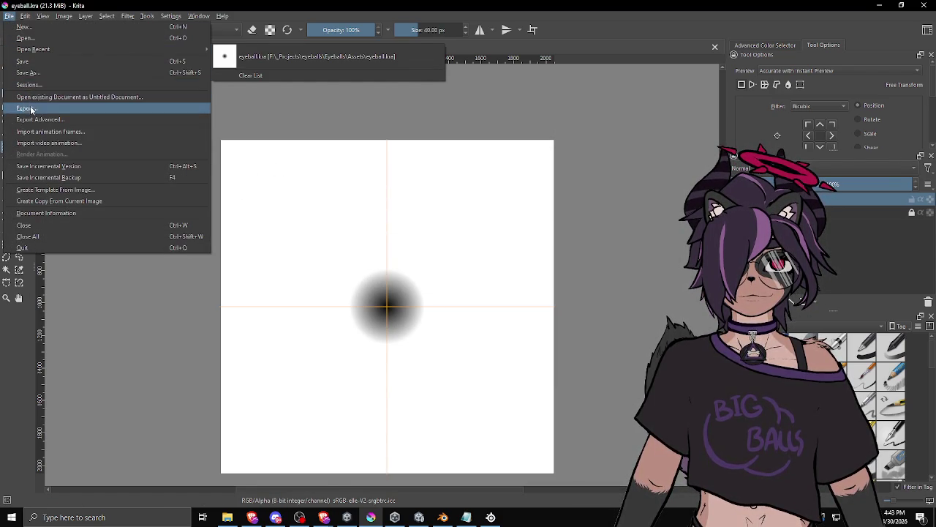
pyautogui.click(667, 205)
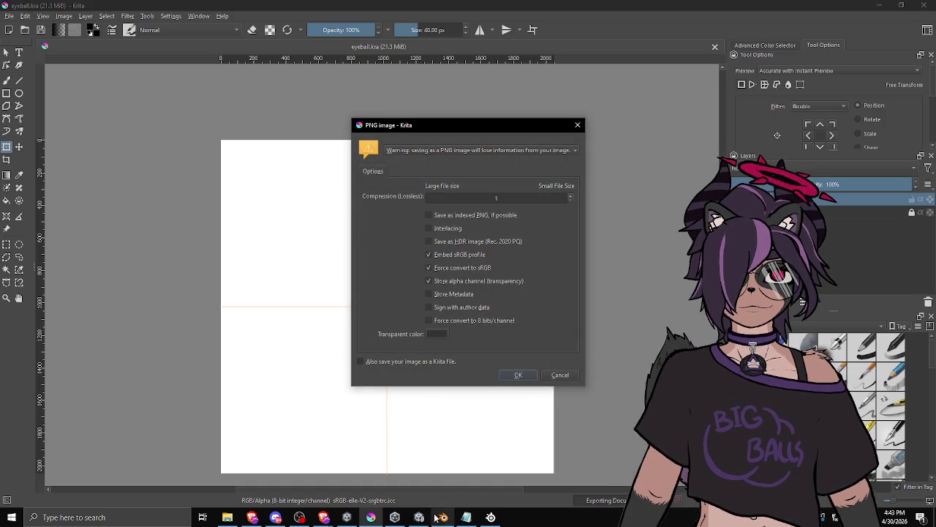
pyautogui.click(518, 375)
pyautogui.click(419, 516)
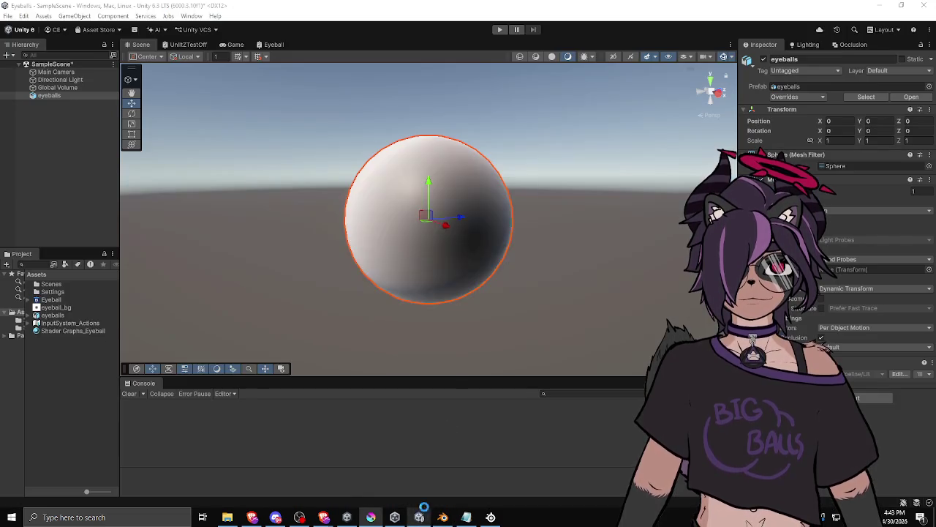
# Rotate the Directional Light to X 38.04, Y -96.2 to relight the eyeball, then return to Krita.
pyautogui.moveTo(578, 265)
pyautogui.mouseDown()
pyautogui.moveTo(526, 261)
pyautogui.moveTo(429, 212)
pyautogui.moveTo(441, 259)
pyautogui.moveTo(497, 266)
pyautogui.mouseUp()
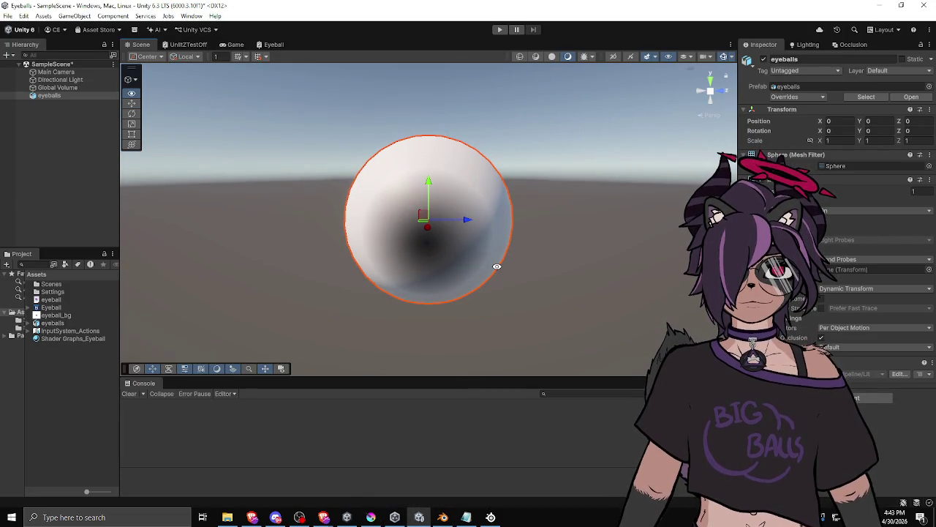
pyautogui.scroll(-3, 481, 265)
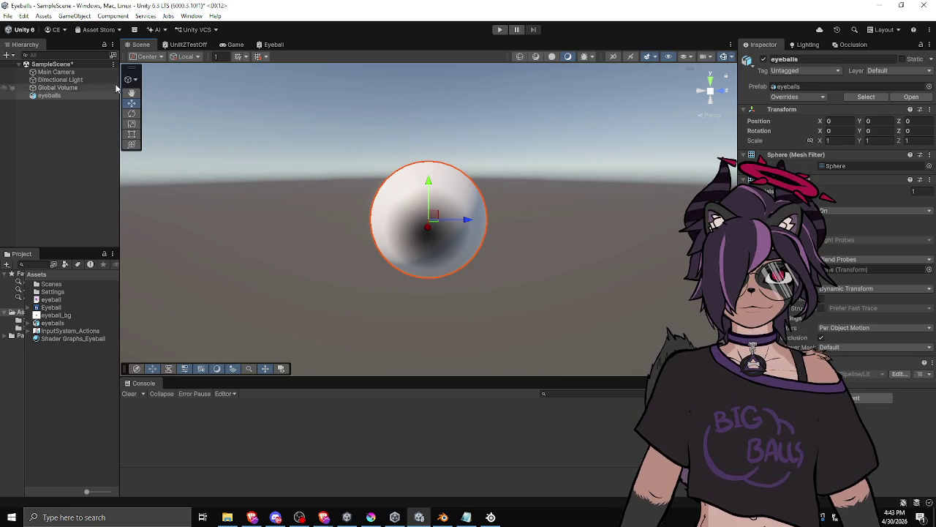
pyautogui.click(60, 79)
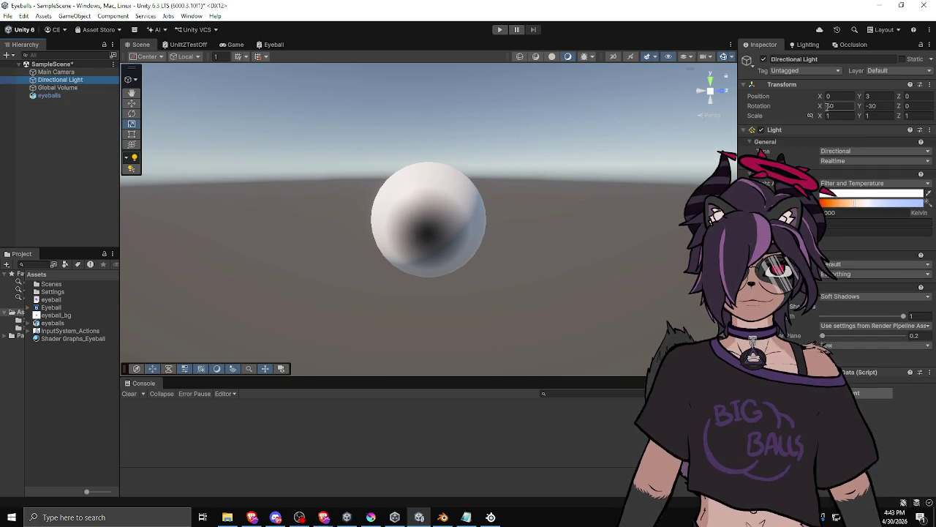
pyautogui.moveTo(820, 105); pyautogui.dragTo(564, 154)
pyautogui.moveTo(861, 100); pyautogui.dragTo(711, 131)
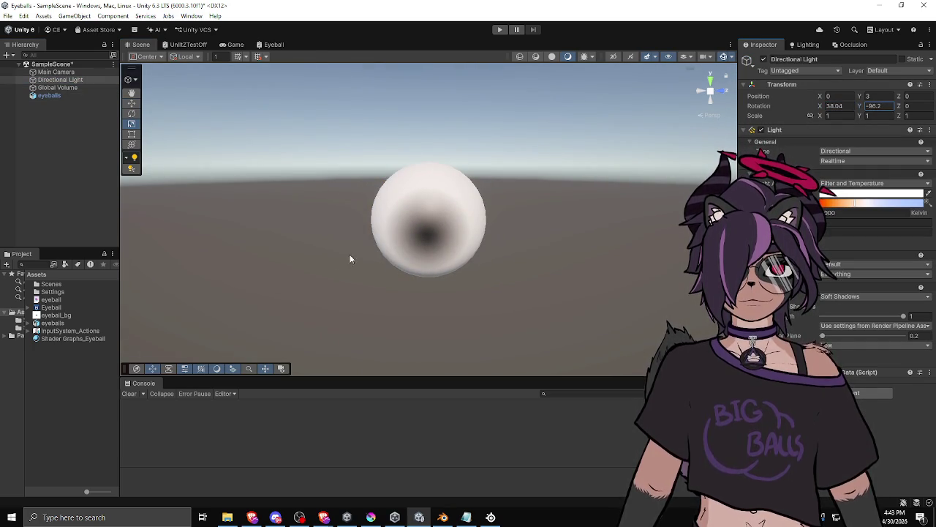
pyautogui.moveTo(343, 257)
pyautogui.mouseDown()
pyautogui.moveTo(606, 229)
pyautogui.moveTo(406, 256)
pyautogui.moveTo(399, 248)
pyautogui.moveTo(487, 276)
pyautogui.moveTo(527, 250)
pyautogui.mouseUp()
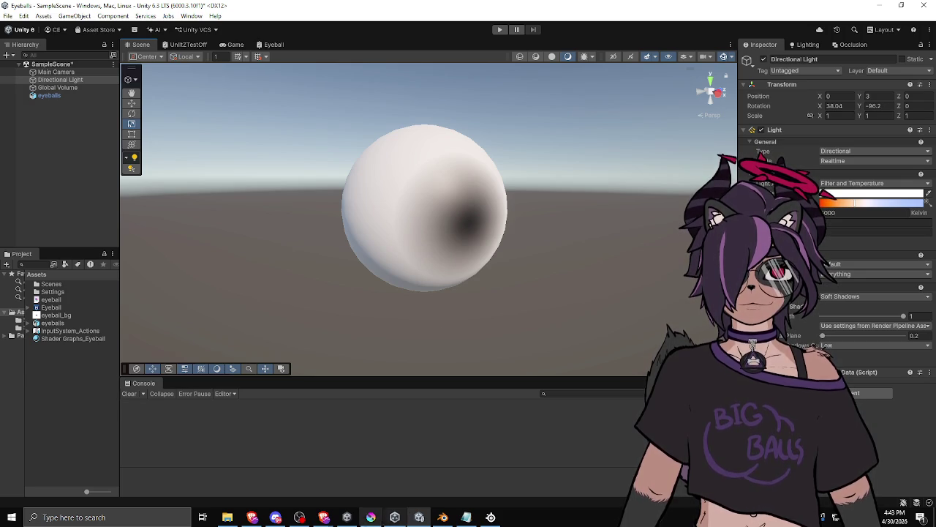
pyautogui.moveTo(386, 520)
pyautogui.click(392, 502)
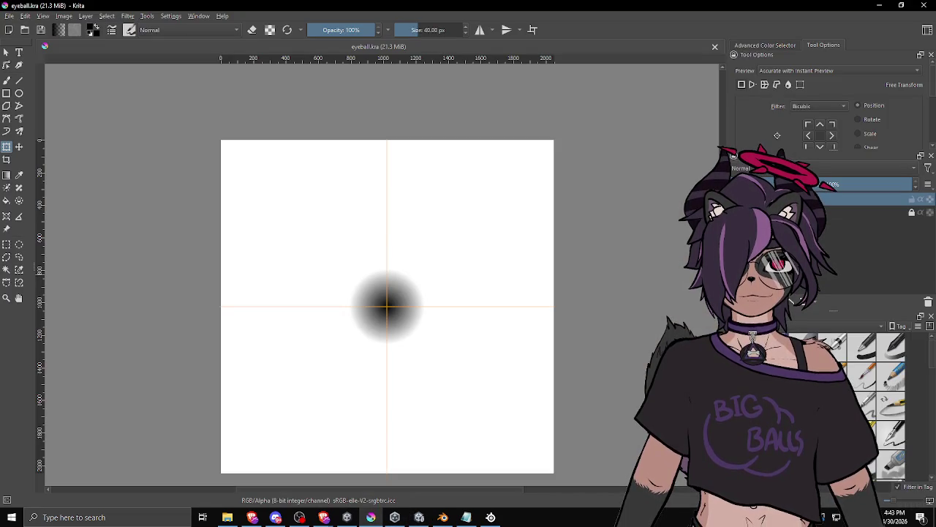
# Centre the blob, choose the Ellipse tool with Foreground Color fill, and show the Advanced Color Selector.
pyautogui.scroll(3, 421, 313)
pyautogui.scroll(-1, 424, 308)
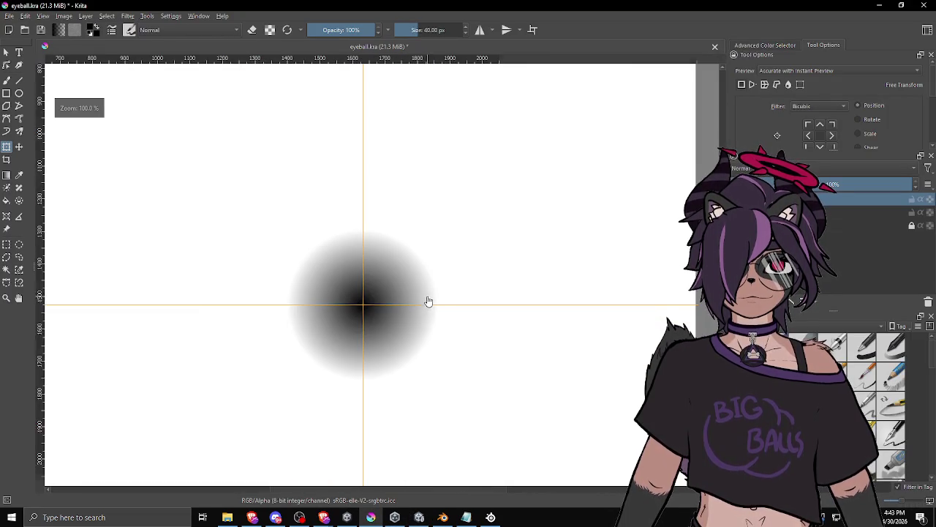
pyautogui.moveTo(483, 289)
pyautogui.mouseDown()
pyautogui.moveTo(529, 270)
pyautogui.moveTo(531, 279)
pyautogui.mouseUp()
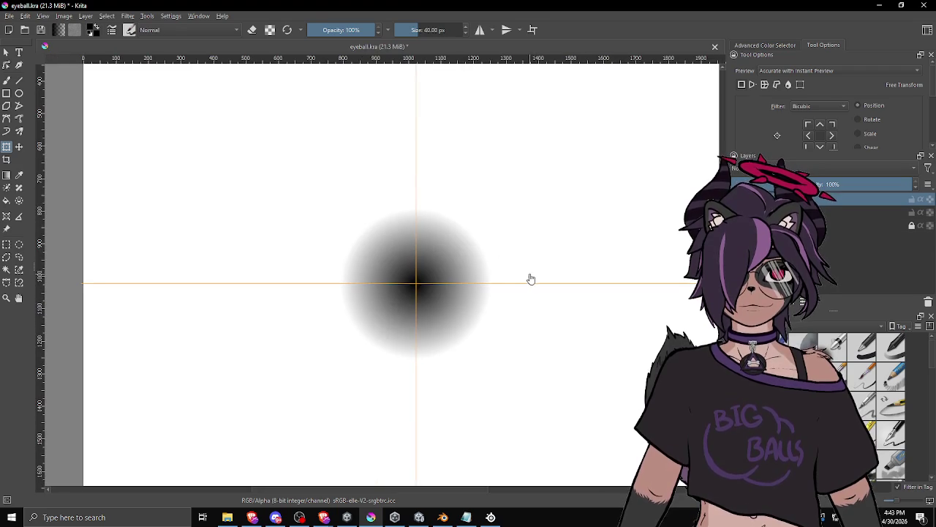
pyautogui.click(20, 96)
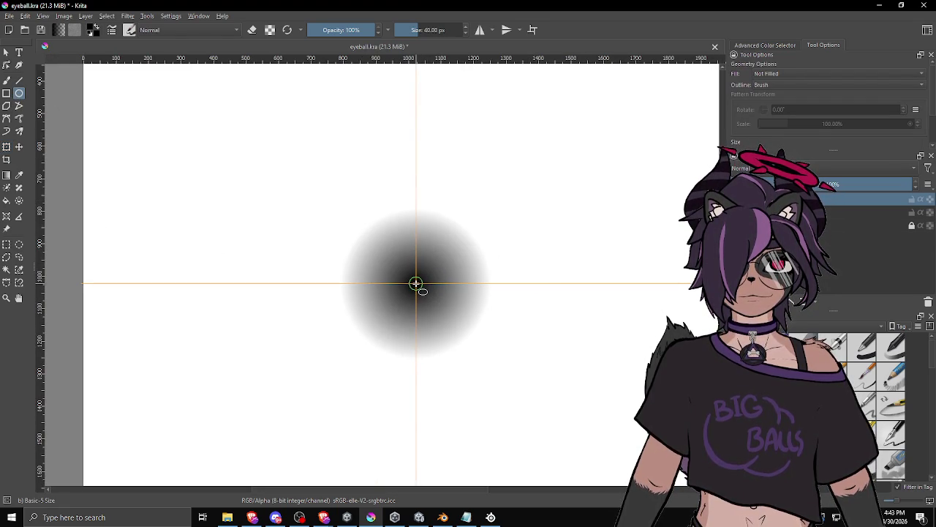
pyautogui.click(771, 74)
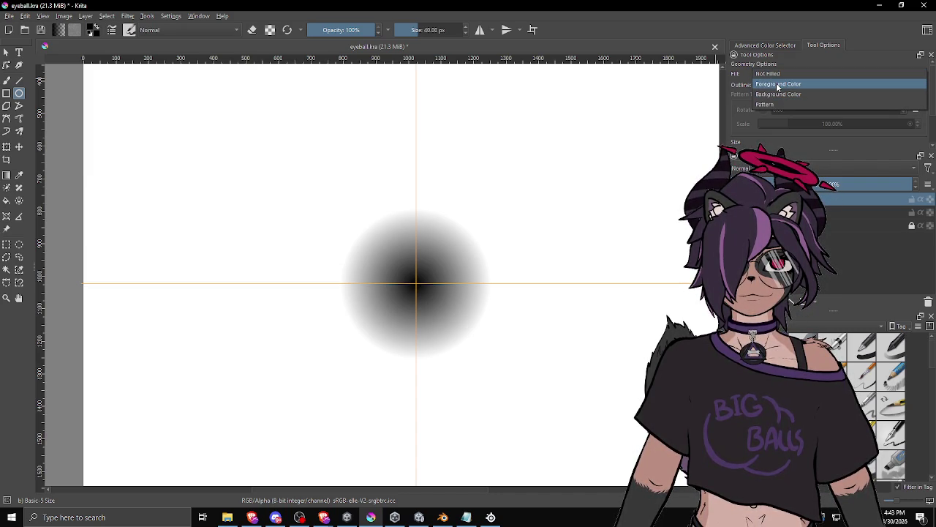
pyautogui.click(778, 84)
pyautogui.click(762, 44)
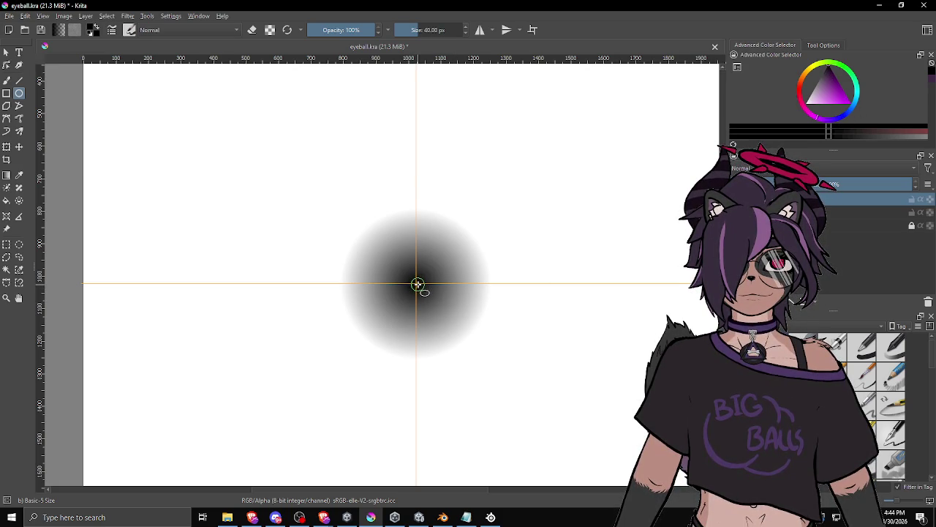
# Try out small trial ellipses starting from the guide crossing at the canvas centre.
pyautogui.moveTo(417, 285); pyautogui.dragTo(416, 284)
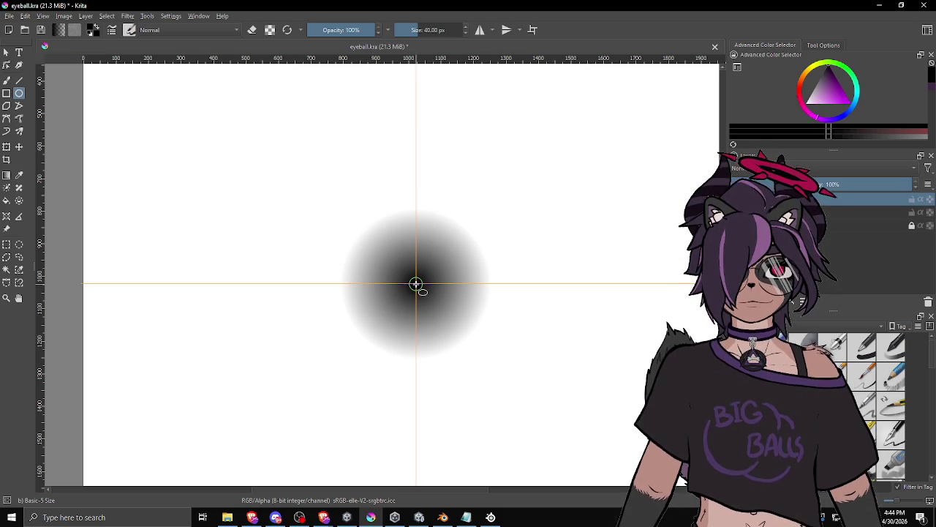
pyautogui.moveTo(415, 284)
pyautogui.mouseDown()
pyautogui.moveTo(443, 310)
pyautogui.moveTo(422, 289)
pyautogui.mouseUp()
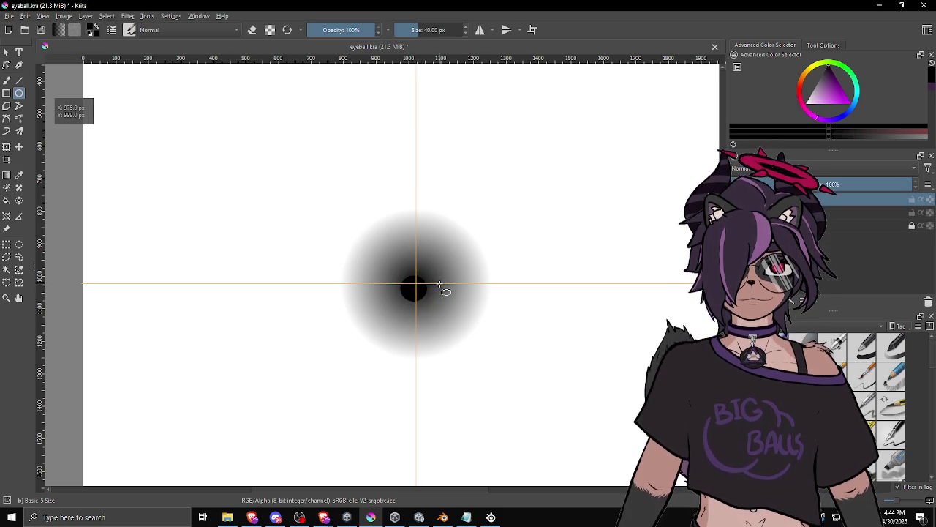
pyautogui.scroll(3, 415, 284)
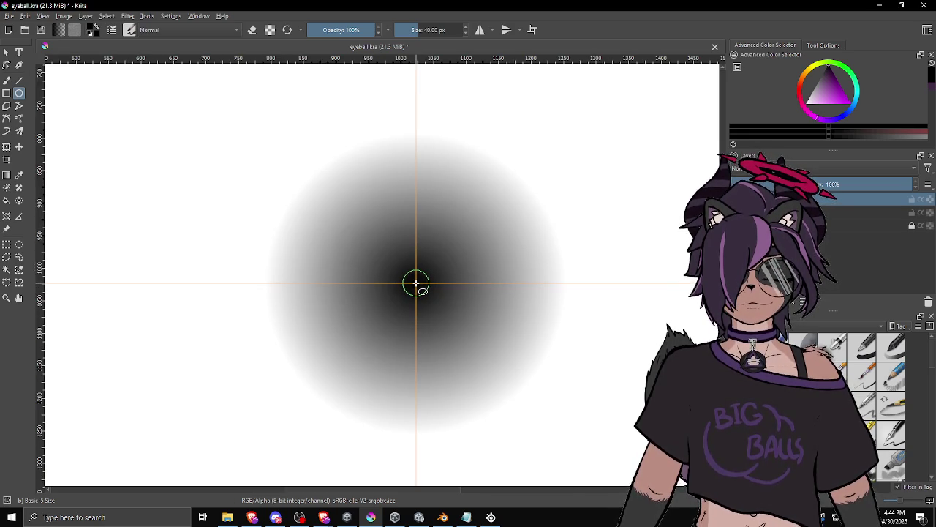
pyautogui.moveTo(415, 283); pyautogui.dragTo(415, 283)
pyautogui.moveTo(462, 317)
pyautogui.mouseDown()
pyautogui.moveTo(497, 339)
pyautogui.moveTo(418, 279)
pyautogui.moveTo(455, 316)
pyautogui.moveTo(426, 287)
pyautogui.mouseUp()
# Switch to black, undo the misplaced ellipses, and draw a black circle centred on the guide crossing.
pyautogui.press('d')
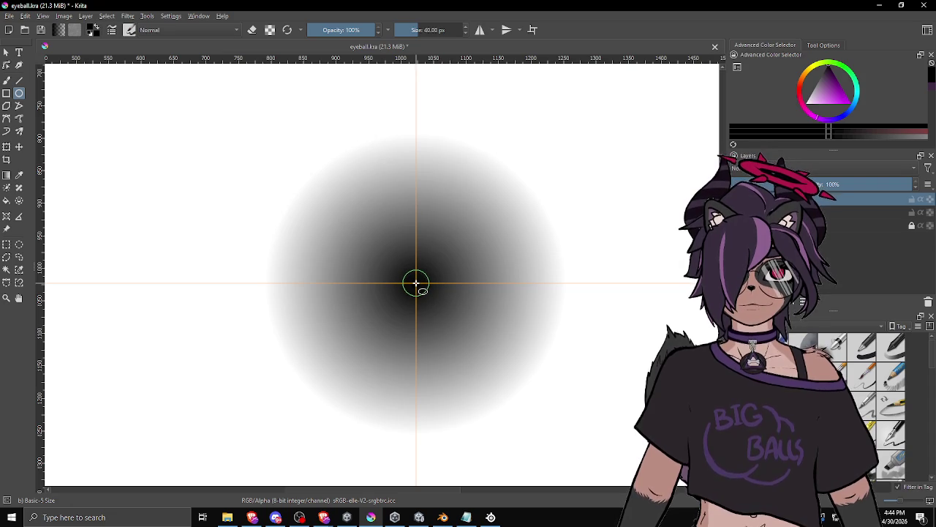
pyautogui.moveTo(416, 282); pyautogui.dragTo(415, 282)
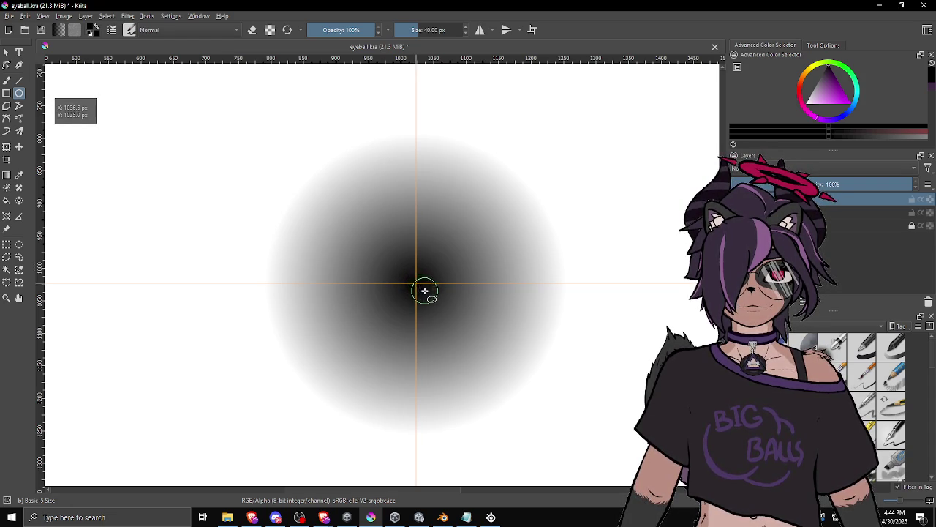
pyautogui.moveTo(447, 279); pyautogui.dragTo(484, 298)
pyautogui.moveTo(474, 261)
pyautogui.mouseDown()
pyautogui.moveTo(537, 308)
pyautogui.moveTo(560, 352)
pyautogui.moveTo(472, 260)
pyautogui.moveTo(537, 312)
pyautogui.moveTo(510, 334)
pyautogui.moveTo(547, 320)
pyautogui.moveTo(512, 313)
pyautogui.moveTo(547, 330)
pyautogui.mouseUp()
pyautogui.hotkey('ctrl', 'z')
pyautogui.hotkey('ctrl', 'z')
pyautogui.hotkey('ctrl', 'z')
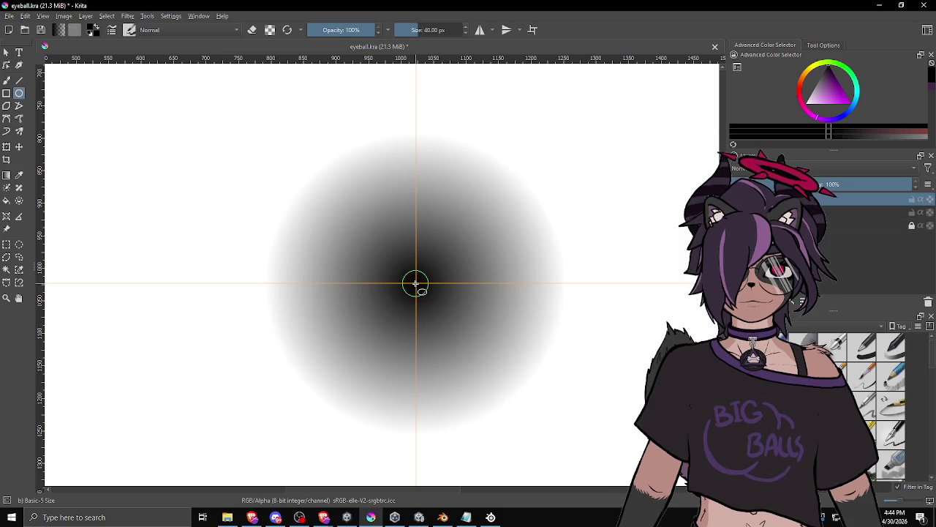
pyautogui.moveTo(416, 282)
pyautogui.mouseDown()
pyautogui.moveTo(626, 387)
pyautogui.moveTo(556, 431)
pyautogui.moveTo(525, 411)
pyautogui.moveTo(600, 431)
pyautogui.moveTo(581, 429)
pyautogui.moveTo(588, 437)
pyautogui.mouseUp()
pyautogui.scroll(-5, 359, 361)
pyautogui.scroll(5, 368, 359)
pyautogui.moveTo(294, 368)
pyautogui.mouseDown()
pyautogui.moveTo(383, 386)
pyautogui.moveTo(383, 403)
pyautogui.mouseUp()
pyautogui.click(812, 212)
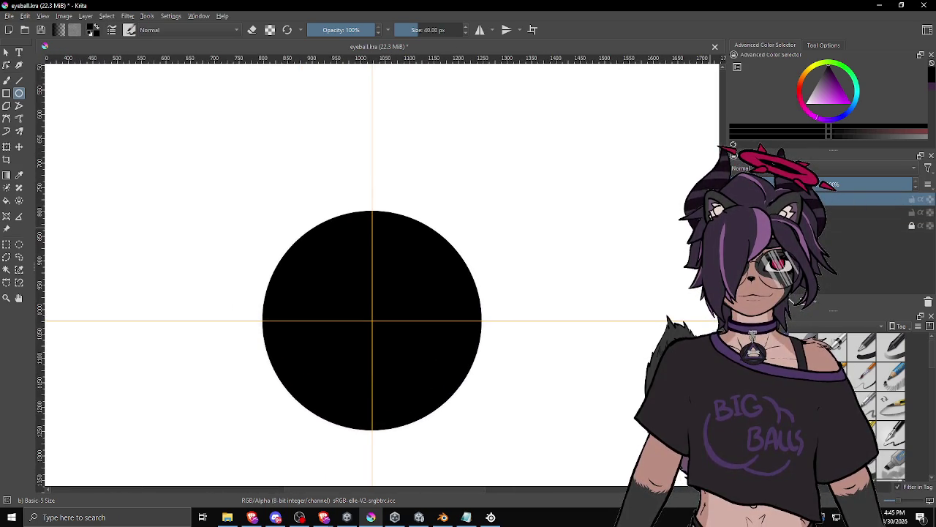
# Duplicate the layer, pick a bright magenta-red, and draw a disc just inside the black circle.
pyautogui.rightClick(794, 205)
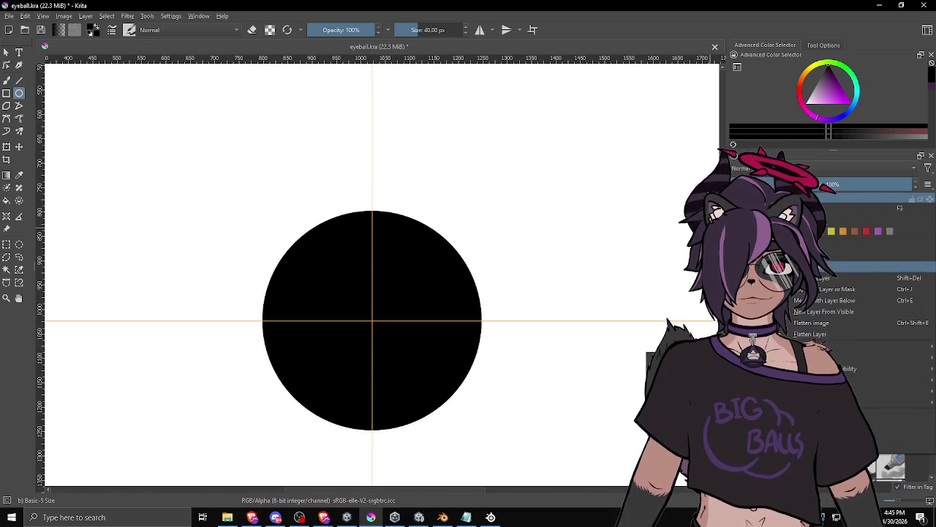
pyautogui.click(822, 294)
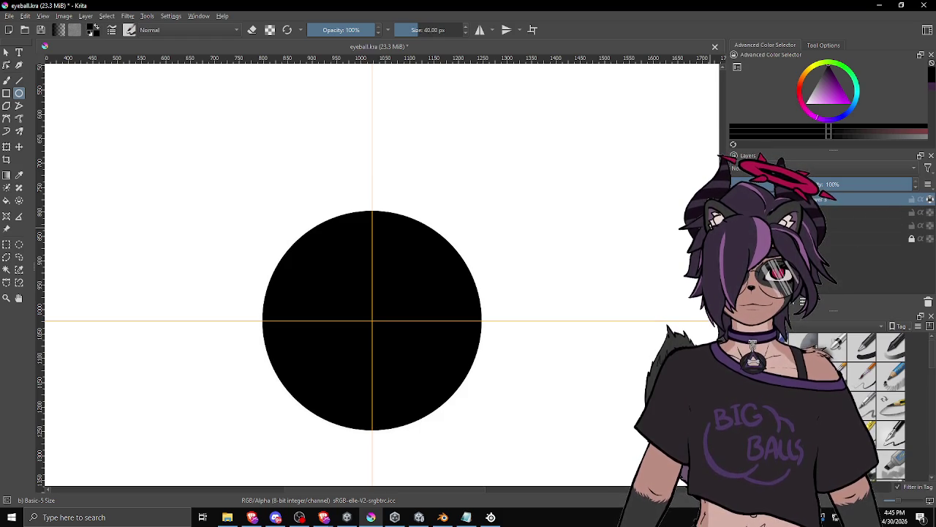
pyautogui.moveTo(843, 117); pyautogui.dragTo(845, 111)
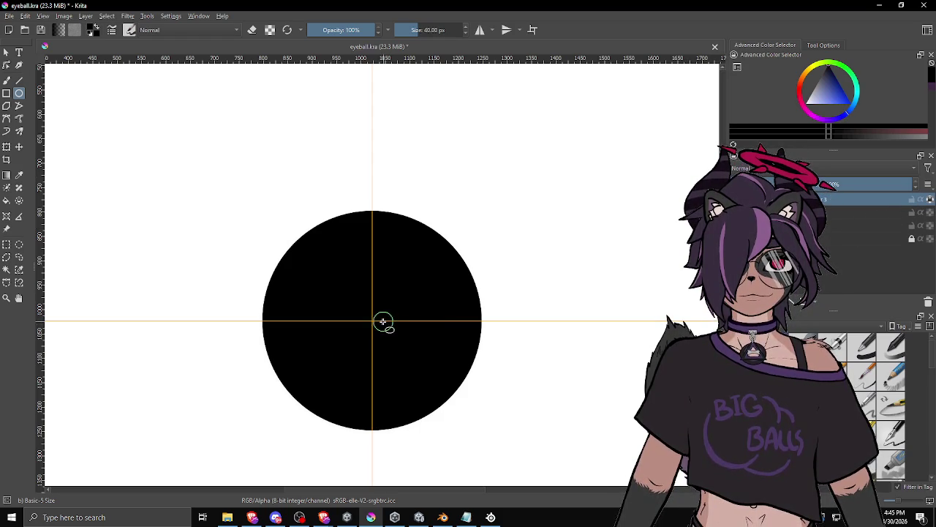
pyautogui.click(824, 121)
pyautogui.moveTo(824, 121); pyautogui.dragTo(839, 85)
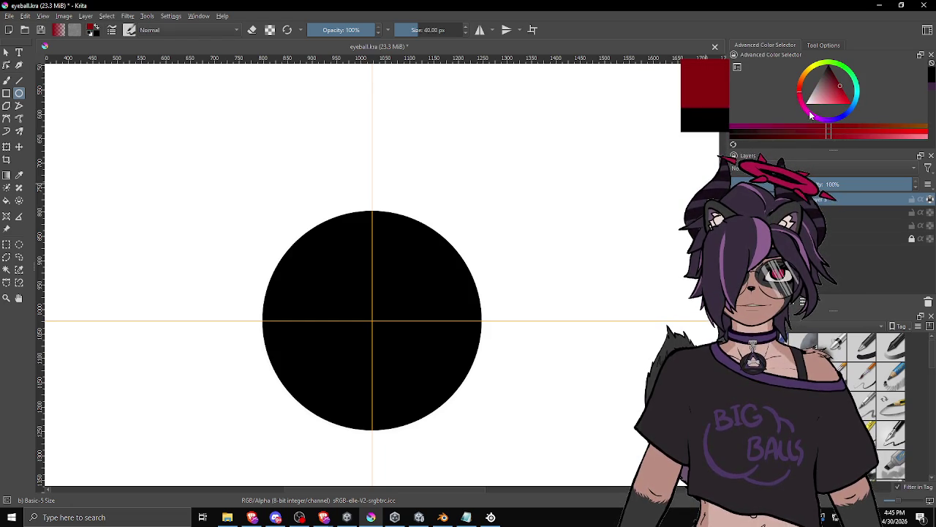
pyautogui.click(803, 111)
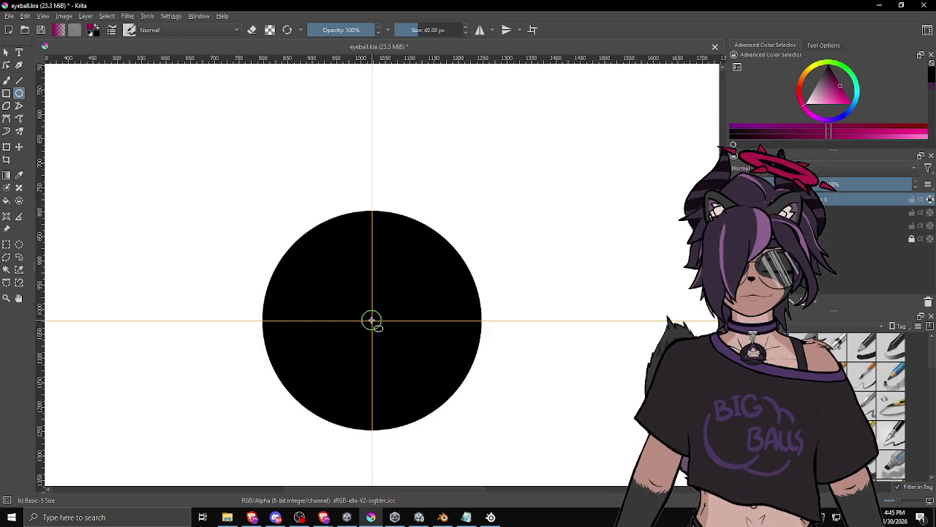
pyautogui.moveTo(373, 320)
pyautogui.mouseDown()
pyautogui.moveTo(429, 372)
pyautogui.moveTo(519, 422)
pyautogui.moveTo(504, 424)
pyautogui.mouseUp()
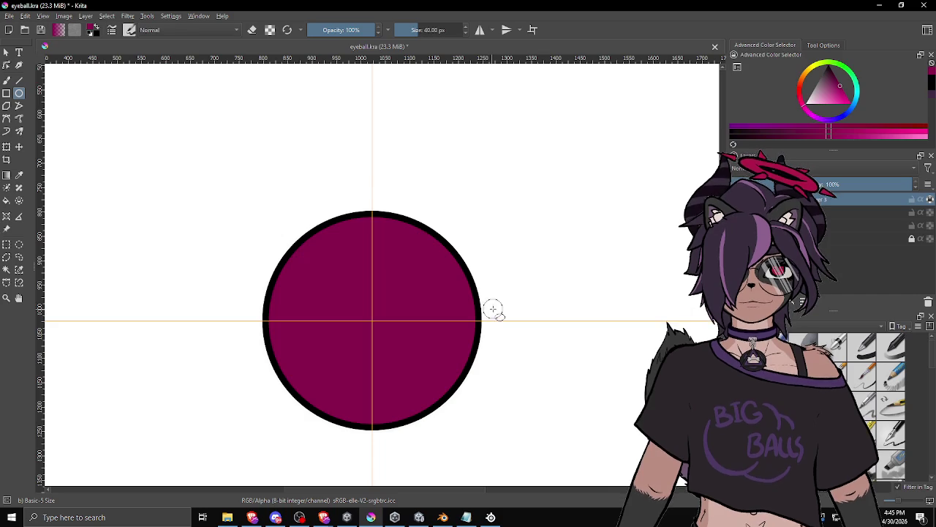
# Replace the magenta disc with a crimson one, 422 px across and centred on the guides.
pyautogui.hotkey('ctrl', 'j')
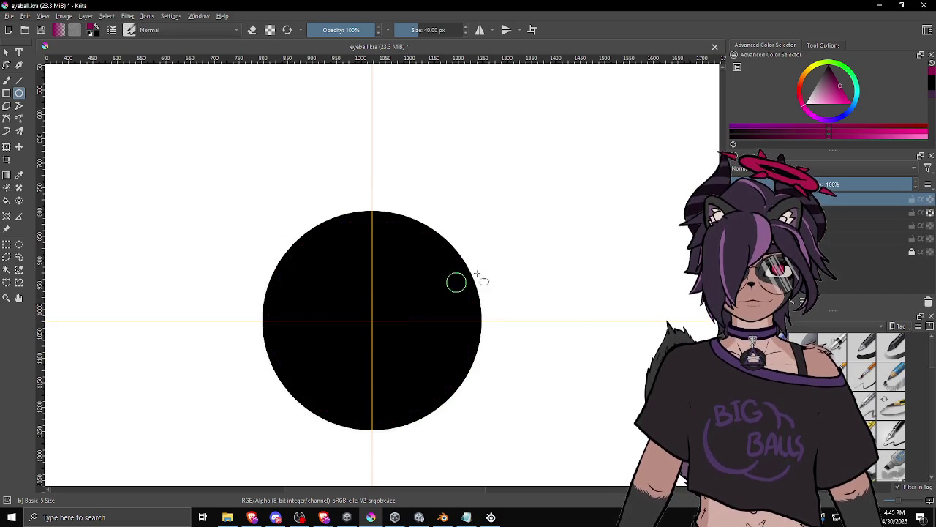
pyautogui.click(837, 91)
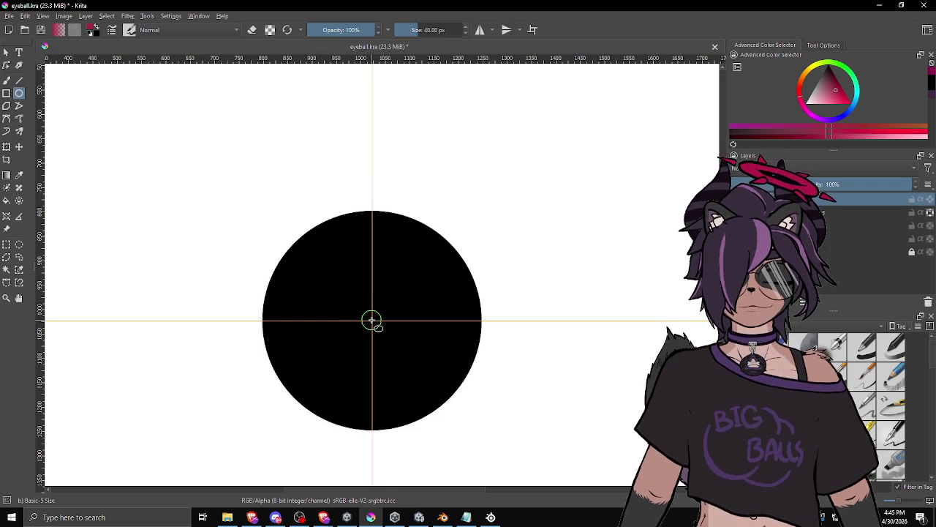
pyautogui.click(372, 321)
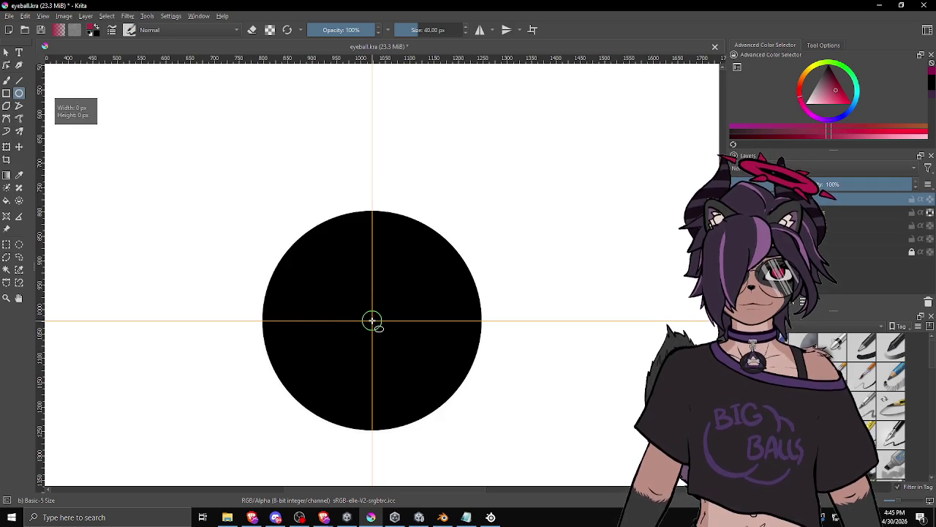
pyautogui.moveTo(373, 323); pyautogui.dragTo(578, 421)
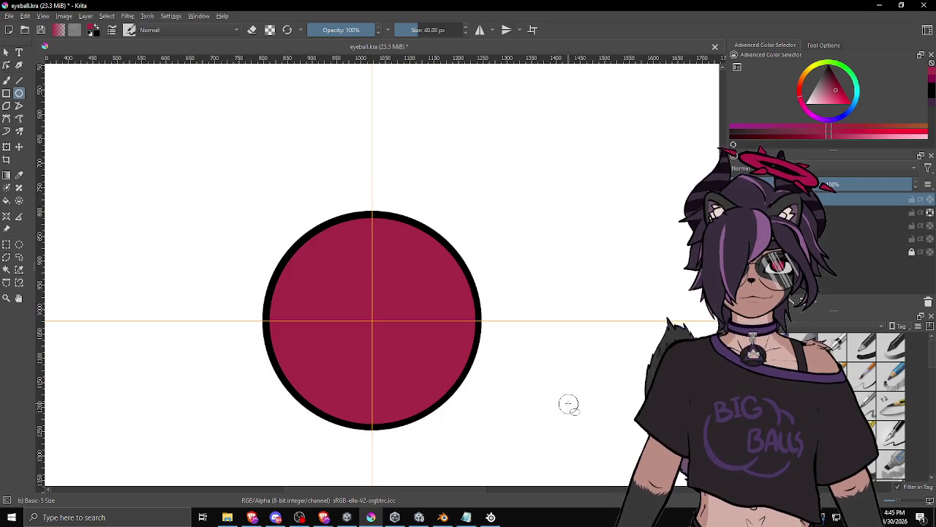
pyautogui.scroll(-5, 577, 421)
pyautogui.scroll(3, 576, 423)
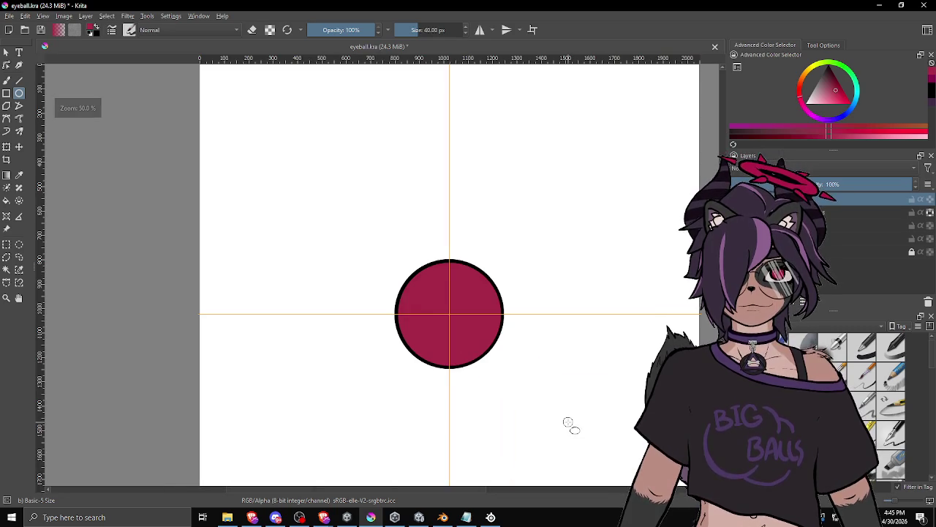
pyautogui.scroll(1, 558, 412)
pyautogui.press('ctrl')
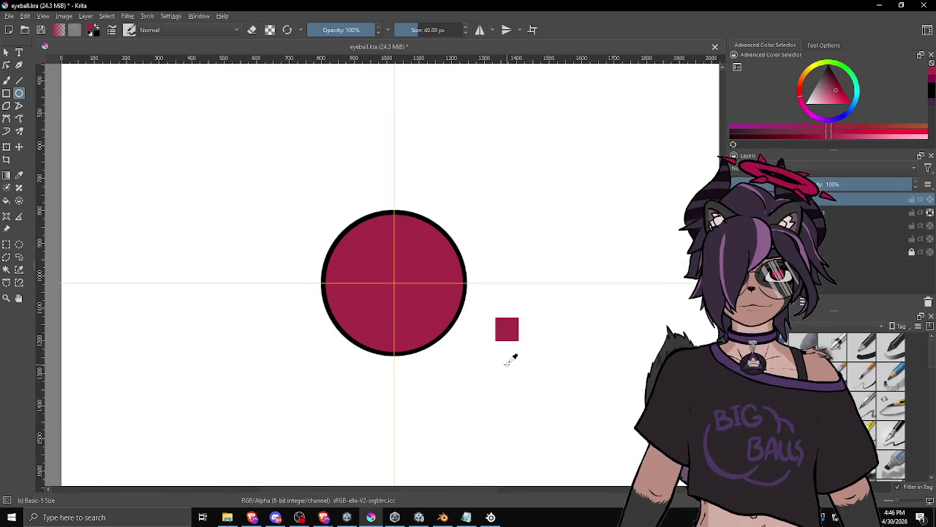
# Start and cancel a transform on the circle, then recentre the eye in the view.
pyautogui.hotkey('ctrl', 't')
pyautogui.press('Escape')
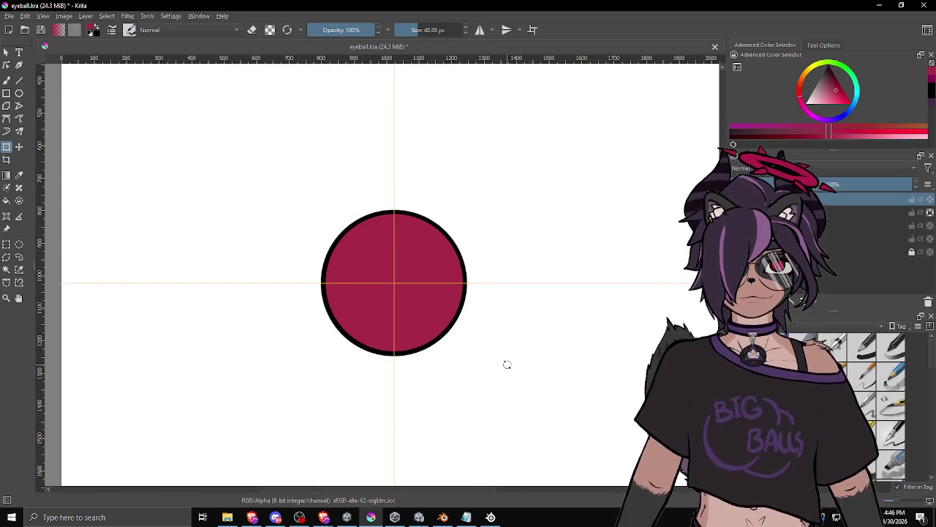
pyautogui.scroll(-4, 507, 364)
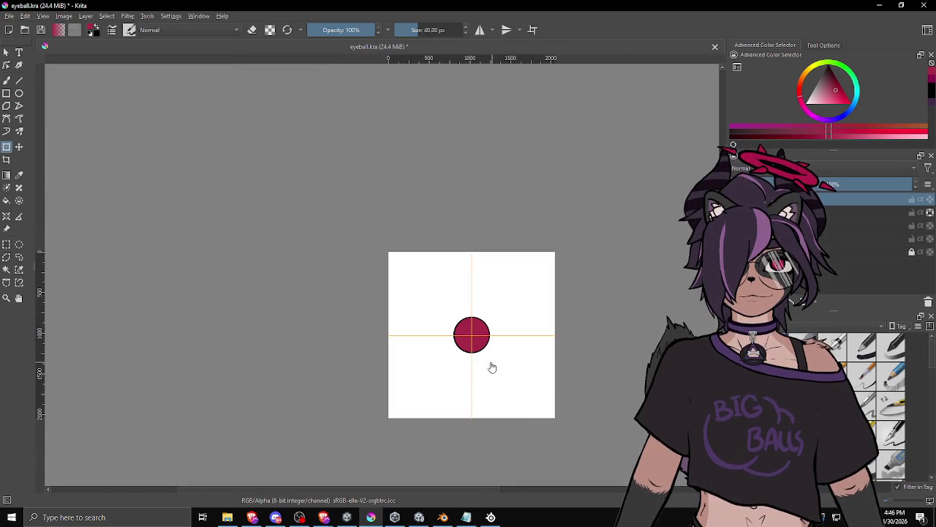
pyautogui.scroll(2, 466, 366)
pyautogui.scroll(3, 487, 347)
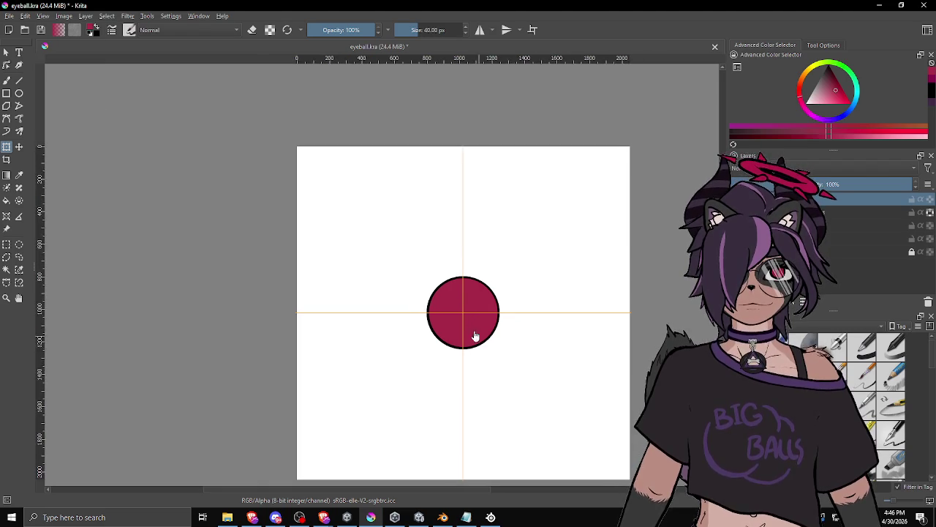
pyautogui.scroll(-1, 638, 345)
pyautogui.moveTo(638, 345)
pyautogui.mouseDown()
pyautogui.moveTo(554, 362)
pyautogui.moveTo(519, 333)
pyautogui.mouseUp()
# Reset the paint colour to black and select the Ellipse tool.
pyautogui.scroll(-1, 505, 332)
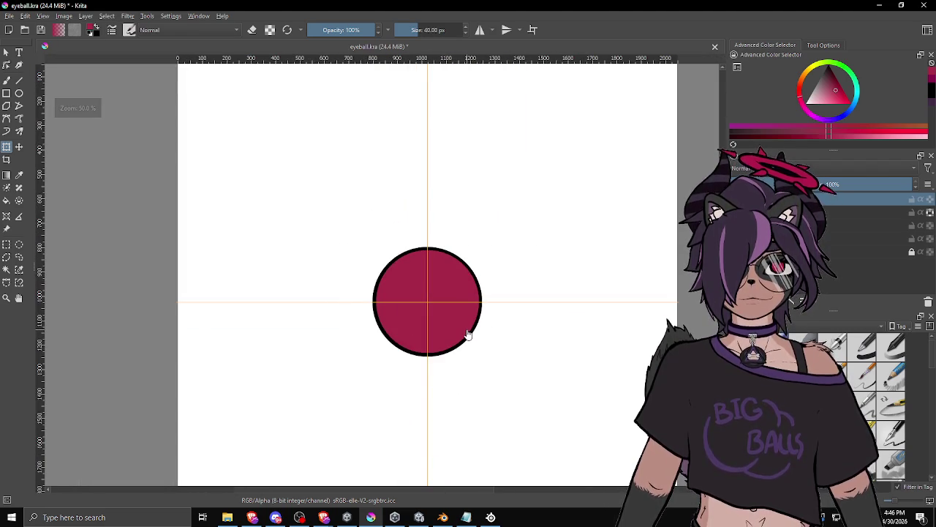
pyautogui.scroll(3, 469, 333)
pyautogui.scroll(-1, 387, 296)
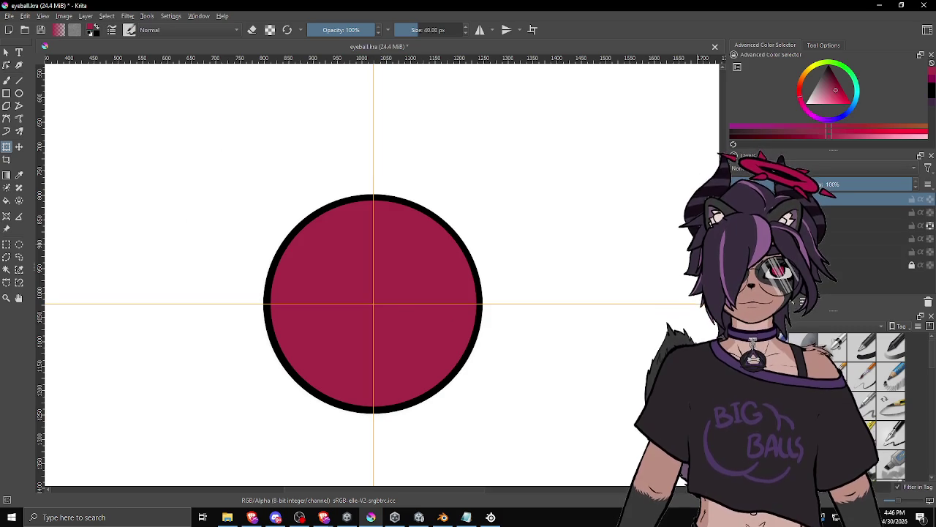
pyautogui.press('d')
pyautogui.scroll(1, 373, 307)
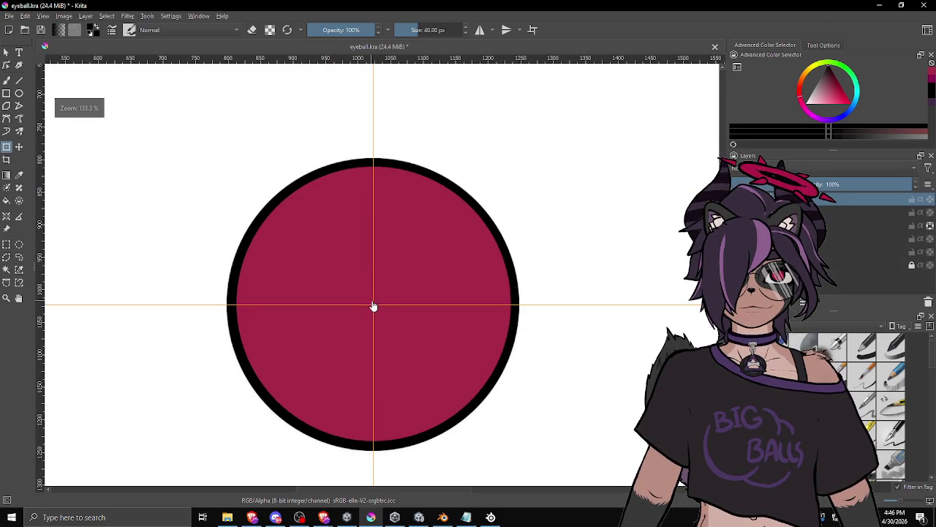
pyautogui.click(19, 93)
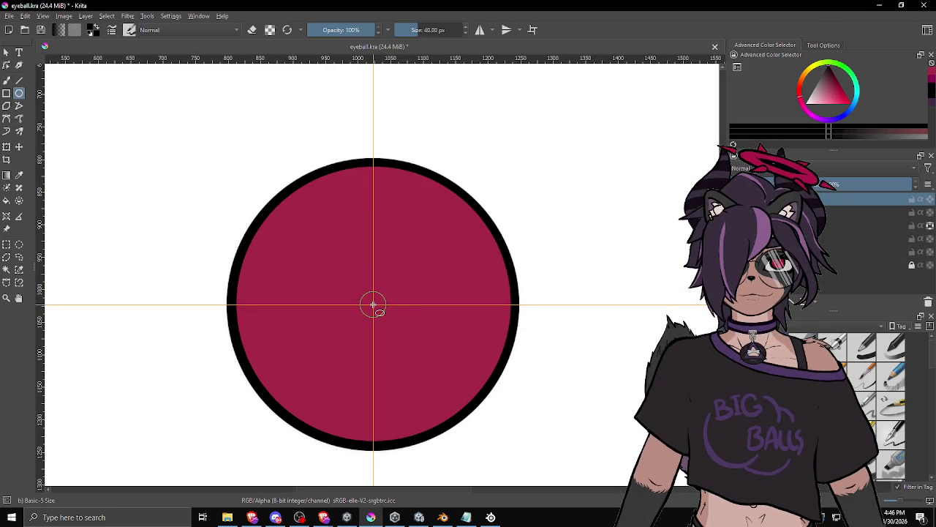
# Draw a small black pupil at the iris centre and move to the layer below.
pyautogui.moveTo(373, 304)
pyautogui.mouseDown()
pyautogui.moveTo(424, 366)
pyautogui.moveTo(405, 348)
pyautogui.mouseUp()
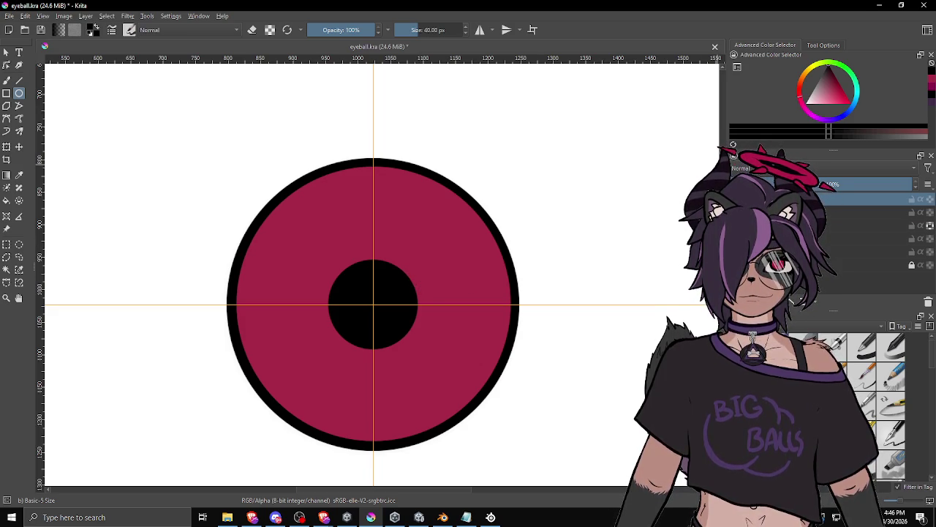
pyautogui.press('pagedown')
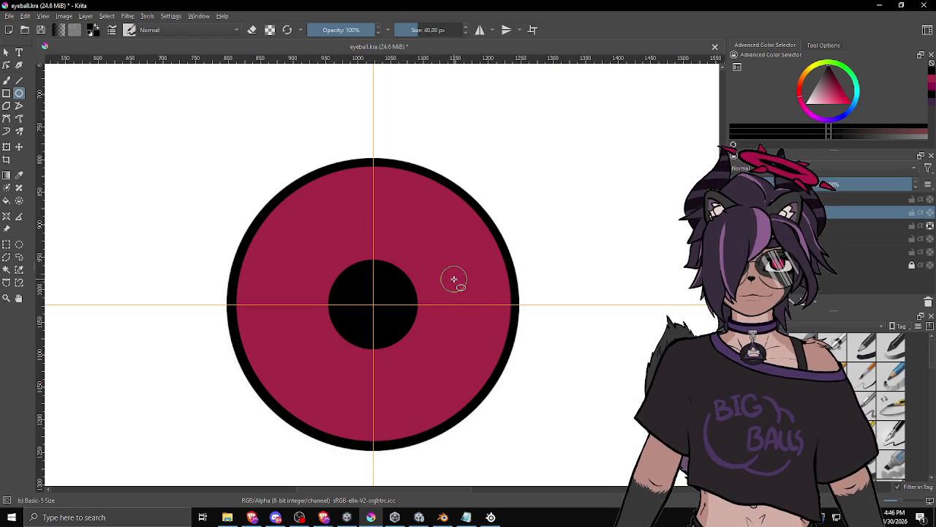
# Pick a light pink, discard the trial highlight ellipse, and settle on a pale dusty pink.
pyautogui.moveTo(830, 92); pyautogui.dragTo(828, 91)
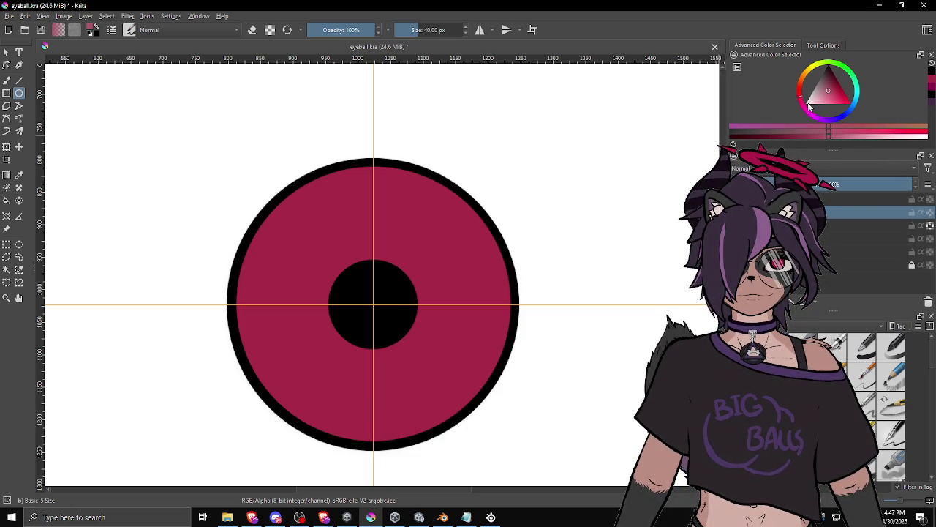
pyautogui.moveTo(404, 254)
pyautogui.mouseDown()
pyautogui.moveTo(422, 247)
pyautogui.moveTo(480, 275)
pyautogui.mouseUp()
pyautogui.hotkey('ctrl', 'z')
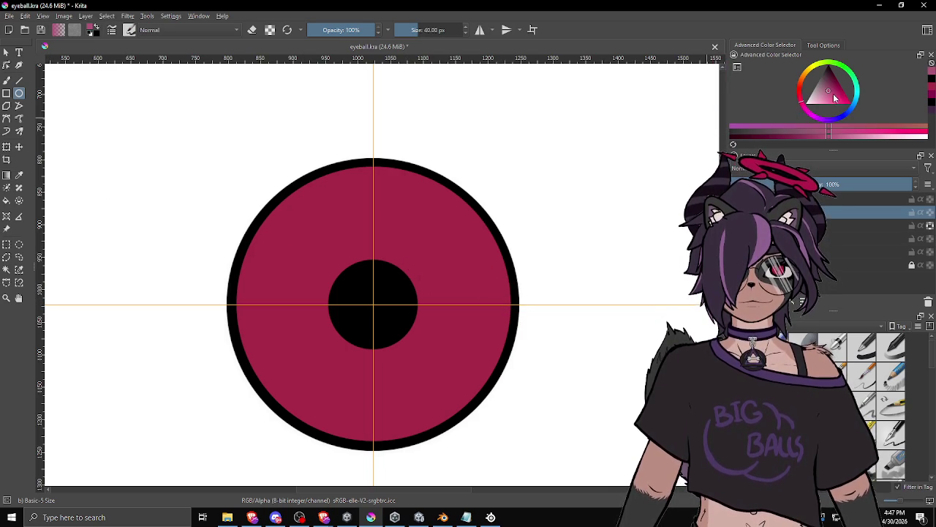
pyautogui.click(827, 96)
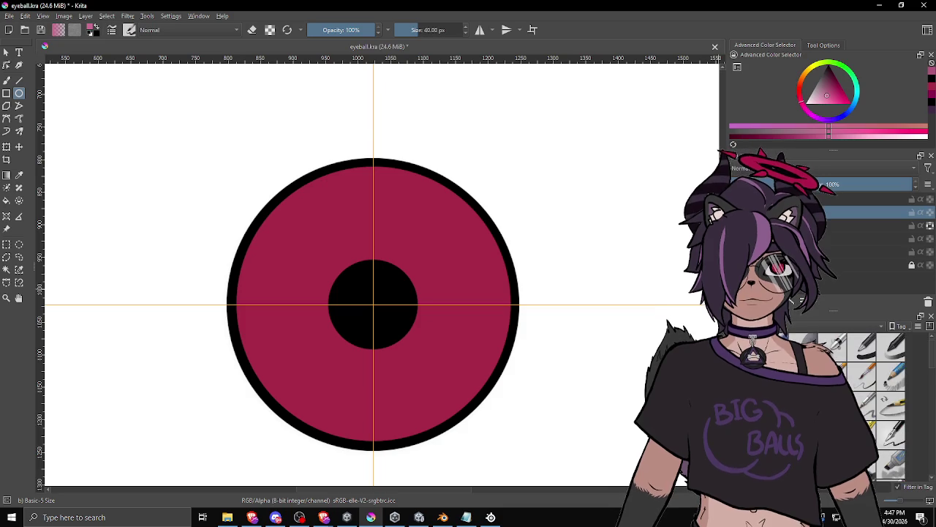
# Test the Pencil-6 Quick Shade and a hatch brush on the iris, undoing each stroke.
pyautogui.press('/')
pyautogui.moveTo(439, 297); pyautogui.dragTo(505, 293)
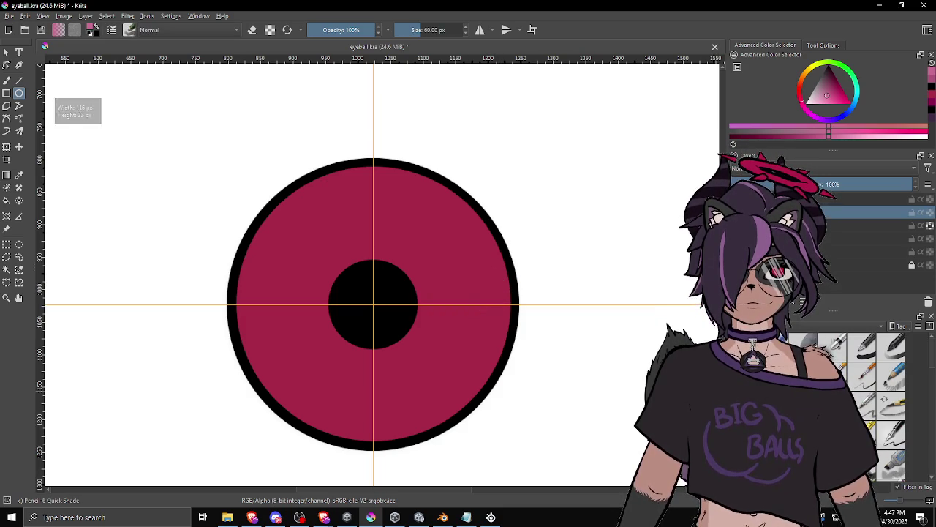
pyautogui.moveTo(450, 306); pyautogui.dragTo(523, 307)
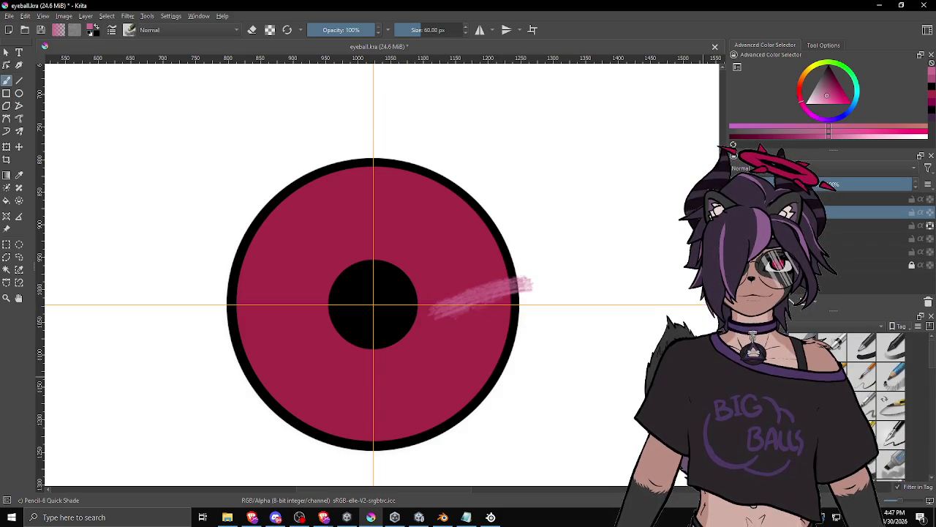
pyautogui.hotkey('ctrl', 'z')
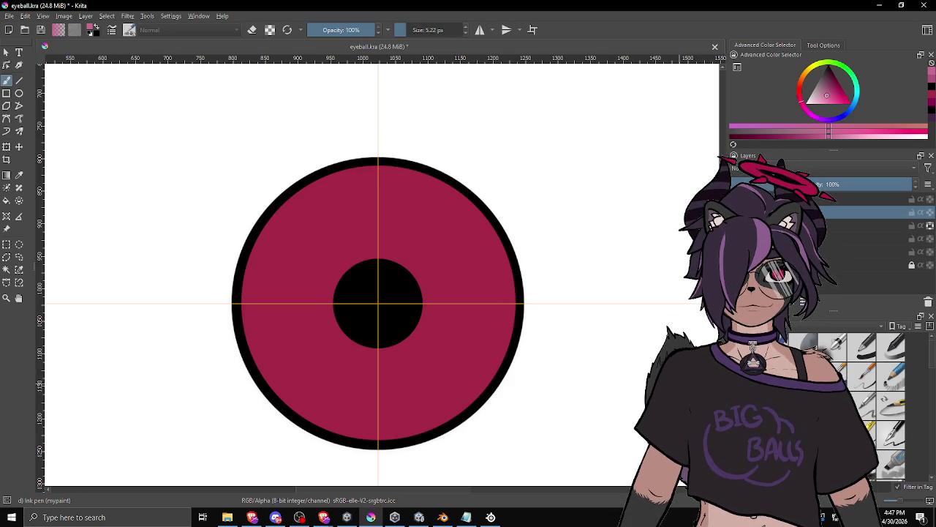
pyautogui.scroll(-2, 863, 402)
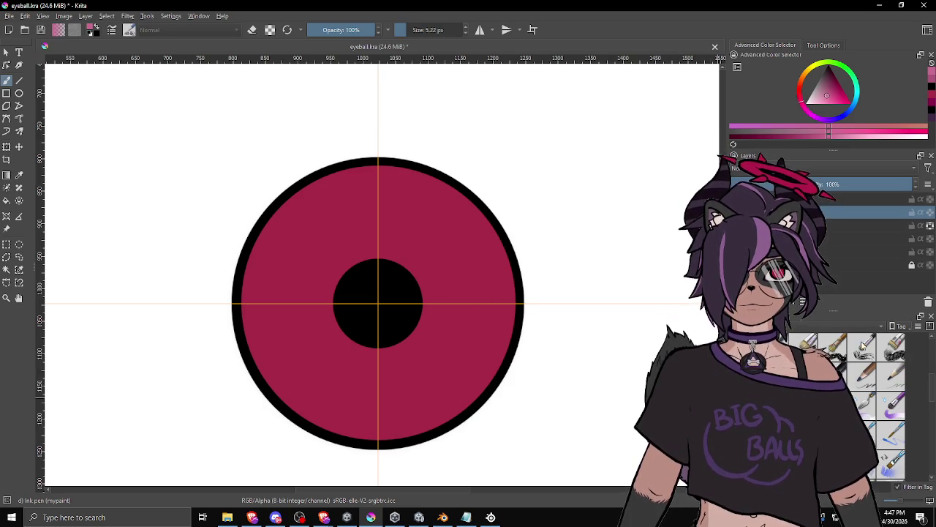
pyautogui.scroll(-3, 850, 366)
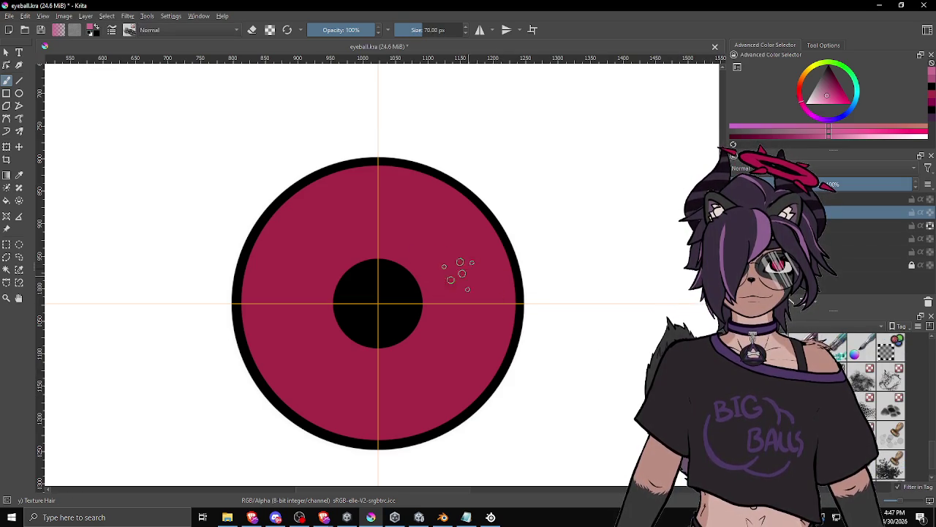
pyautogui.moveTo(415, 260)
pyautogui.mouseDown()
pyautogui.moveTo(457, 234)
pyautogui.moveTo(492, 388)
pyautogui.moveTo(387, 340)
pyautogui.mouseUp()
pyautogui.hotkey('ctrl', 'z')
# Test the Screentone Moire brush around the iris and undo every screentone stroke.
pyautogui.press('/')
pyautogui.hotkey('ctrl', 'z')
pyautogui.moveTo(439, 241)
pyautogui.mouseDown()
pyautogui.moveTo(365, 377)
pyautogui.moveTo(343, 213)
pyautogui.moveTo(424, 220)
pyautogui.moveTo(310, 372)
pyautogui.moveTo(454, 219)
pyautogui.moveTo(285, 292)
pyautogui.mouseUp()
pyautogui.hotkey('ctrl', 'z')
pyautogui.scroll(-5, 432, 355)
pyautogui.scroll(6, 502, 349)
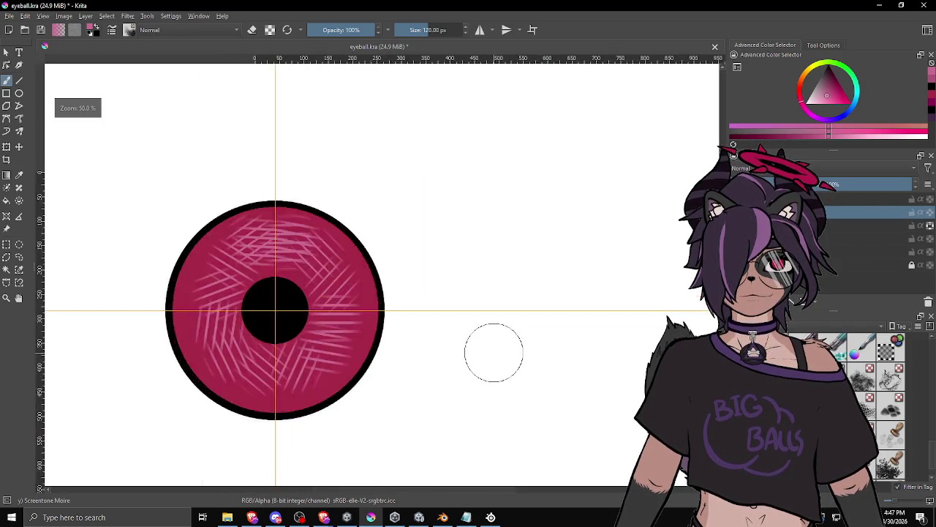
pyautogui.hotkey('ctrl', 'z')
pyautogui.moveTo(325, 340)
pyautogui.mouseDown()
pyautogui.moveTo(292, 334)
pyautogui.moveTo(282, 278)
pyautogui.moveTo(293, 292)
pyautogui.mouseUp()
pyautogui.hotkey('ctrl', 'z')
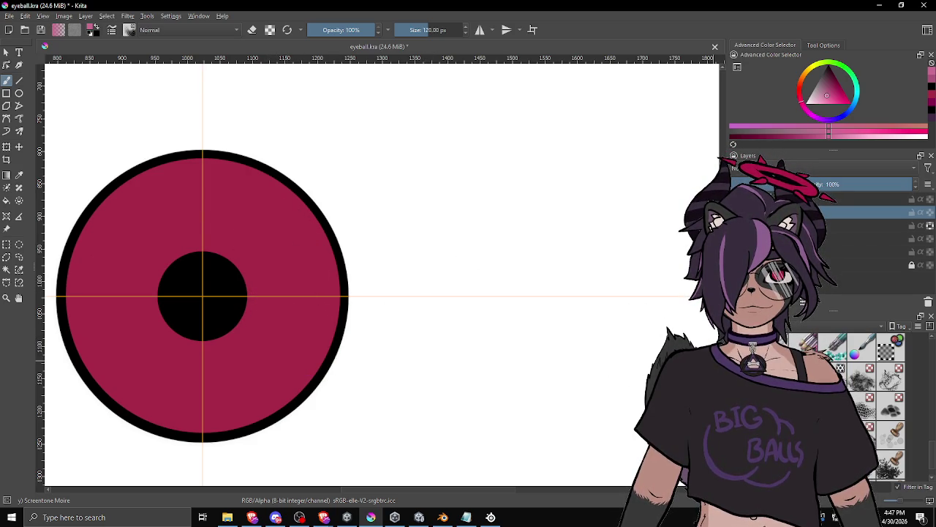
# Paint pink Texture Crackles over the iris at 385 px, then undo it all.
pyautogui.click(890, 377)
pyautogui.moveTo(343, 234)
pyautogui.mouseDown()
pyautogui.moveTo(240, 397)
pyautogui.moveTo(154, 249)
pyautogui.moveTo(205, 337)
pyautogui.mouseUp()
pyautogui.hotkey('ctrl', 'z')
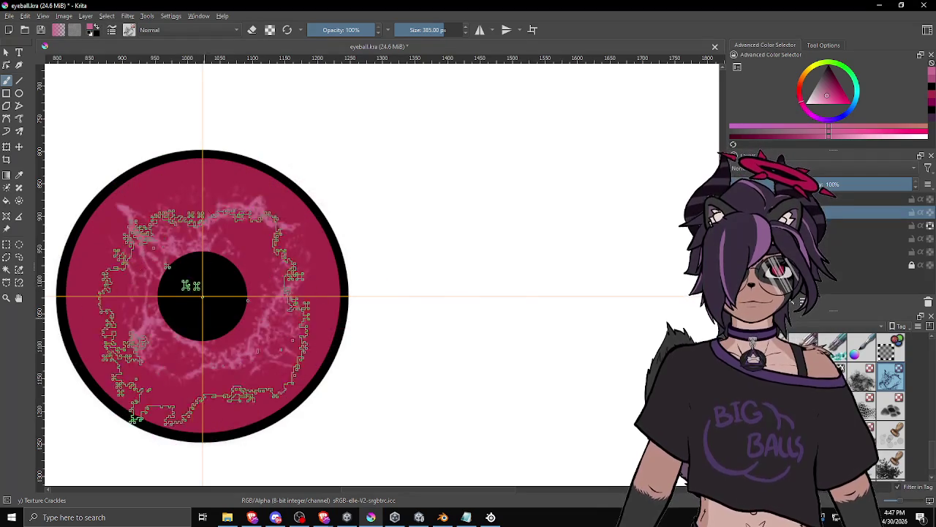
pyautogui.moveTo(402, 266)
pyautogui.mouseDown()
pyautogui.moveTo(163, 283)
pyautogui.moveTo(263, 250)
pyautogui.moveTo(216, 257)
pyautogui.moveTo(222, 286)
pyautogui.mouseUp()
pyautogui.scroll(-5, 498, 315)
pyautogui.scroll(3, 395, 303)
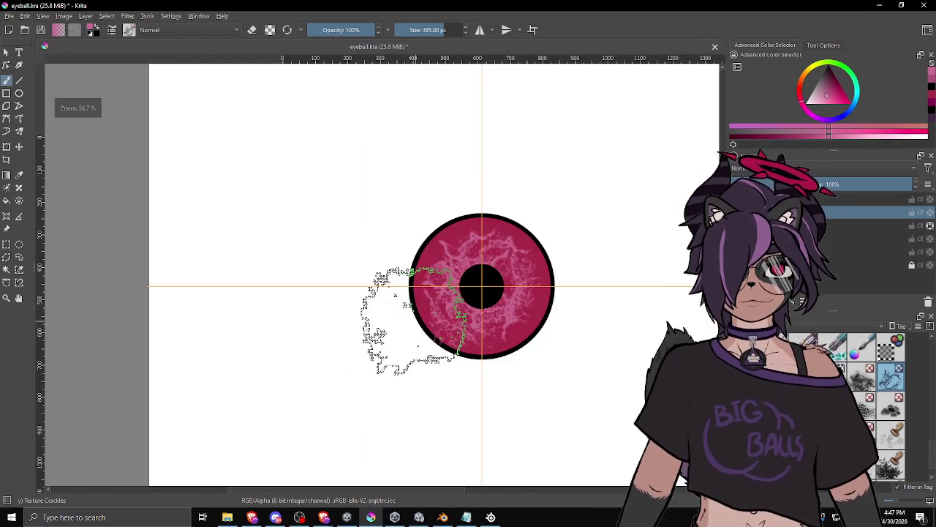
pyautogui.scroll(2, 416, 300)
pyautogui.moveTo(418, 293)
pyautogui.mouseDown()
pyautogui.moveTo(391, 328)
pyautogui.moveTo(397, 310)
pyautogui.moveTo(366, 334)
pyautogui.moveTo(271, 344)
pyautogui.mouseUp()
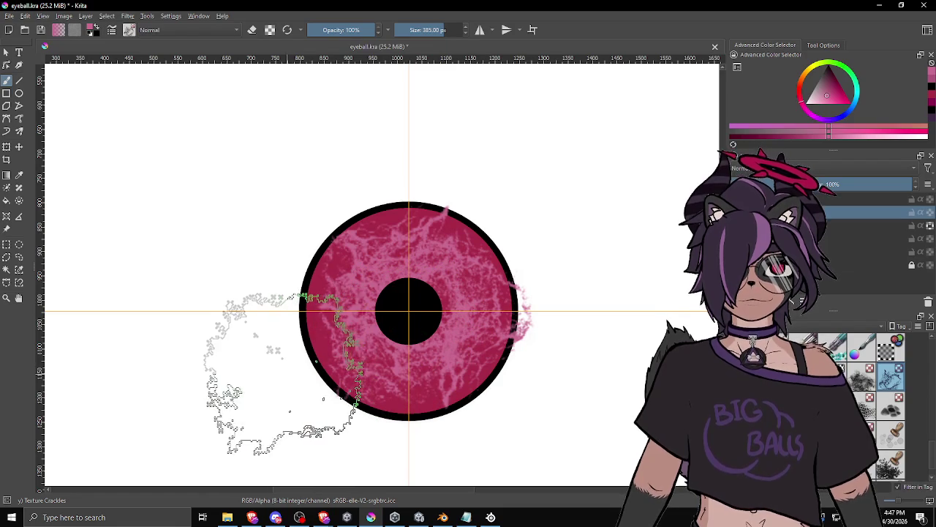
pyautogui.hotkey('ctrl', 'z')
pyautogui.hotkey('ctrl', 'z')
pyautogui.hotkey('ctrl', 'z')
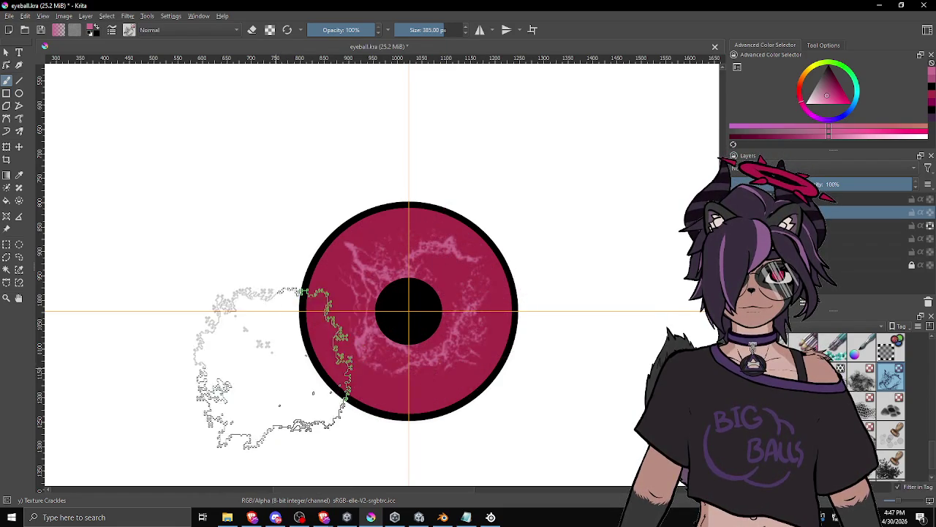
pyautogui.scroll(-1, 871, 410)
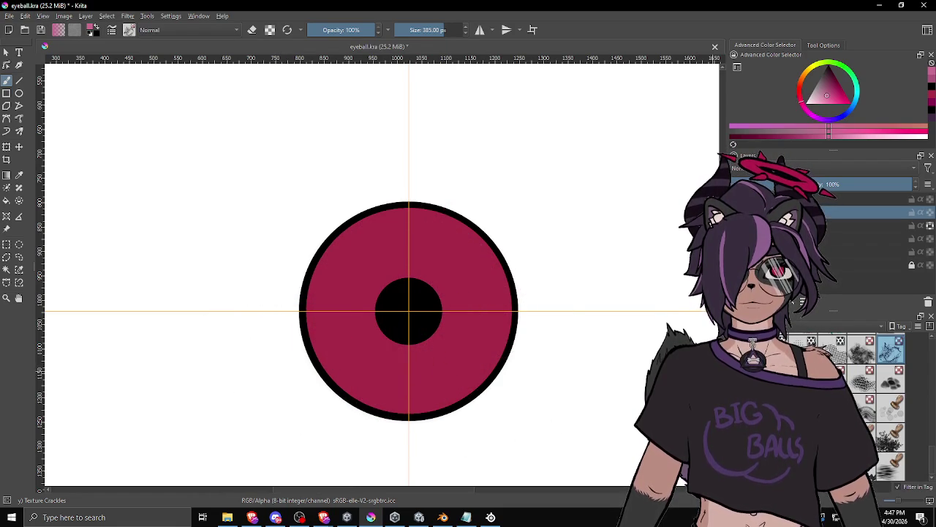
pyautogui.scroll(5, 870, 410)
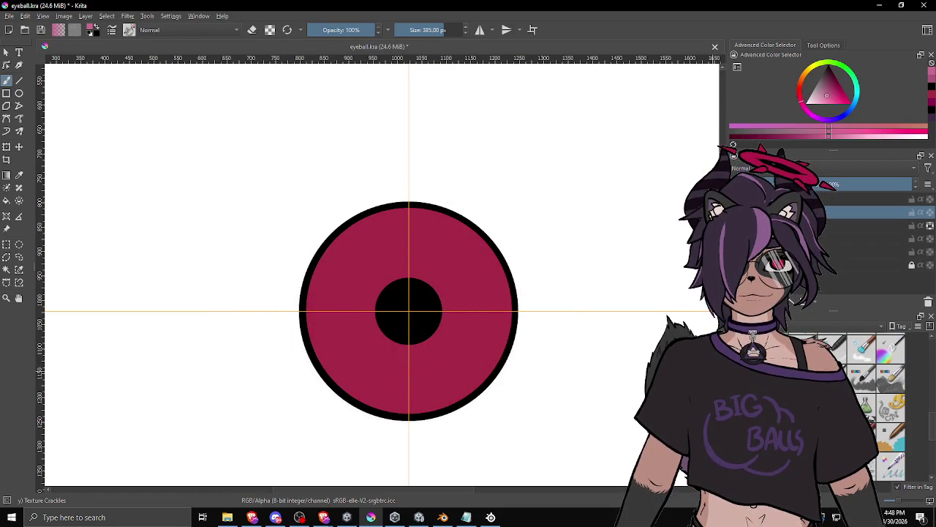
# Try the RGBA 03 Rake and Bristles-2 Flat Rough brushes on the iris, undoing each stroke.
pyautogui.click(885, 377)
pyautogui.moveTo(468, 293)
pyautogui.mouseDown()
pyautogui.moveTo(460, 308)
pyautogui.moveTo(502, 313)
pyautogui.moveTo(299, 262)
pyautogui.moveTo(344, 234)
pyautogui.mouseUp()
pyautogui.hotkey('ctrl', 'z')
pyautogui.hotkey('ctrl', 'z')
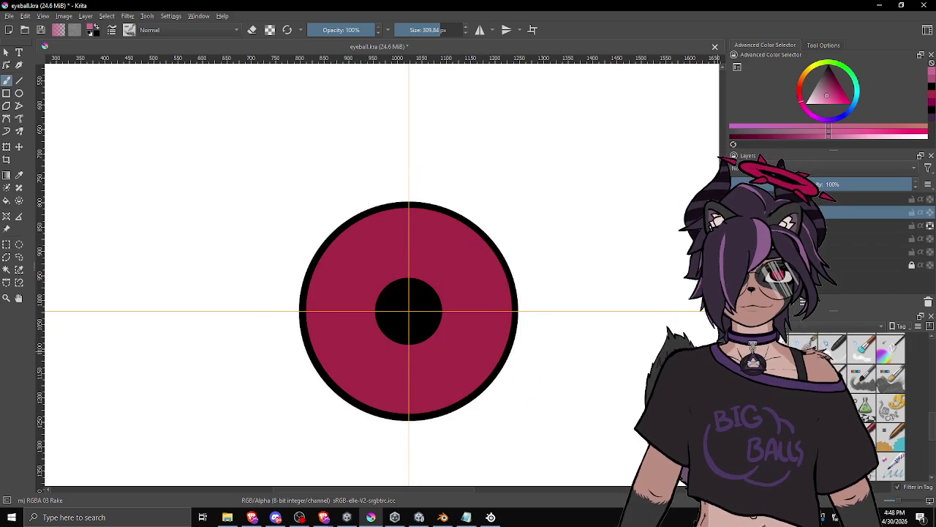
pyautogui.scroll(-2, 871, 406)
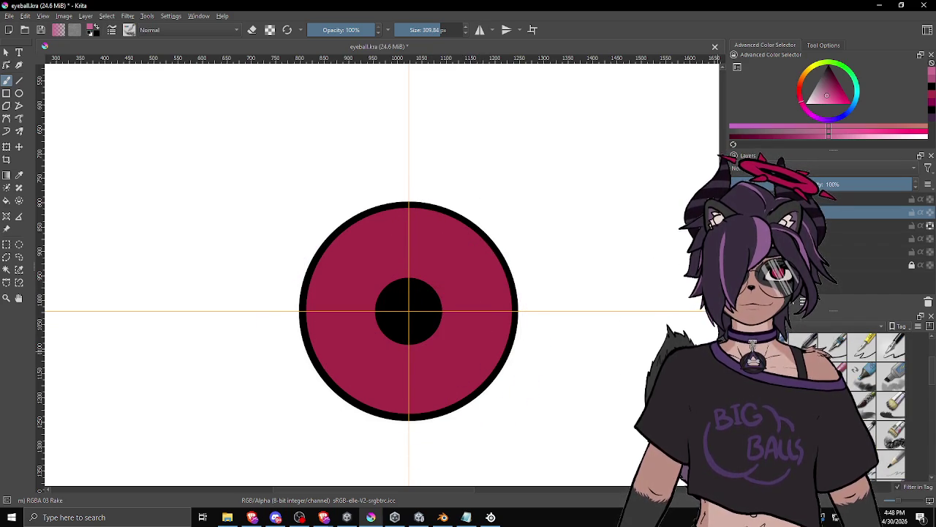
pyautogui.click(885, 410)
pyautogui.moveTo(467, 301)
pyautogui.mouseDown()
pyautogui.moveTo(474, 327)
pyautogui.moveTo(316, 357)
pyautogui.mouseUp()
pyautogui.hotkey('ctrl', 'z')
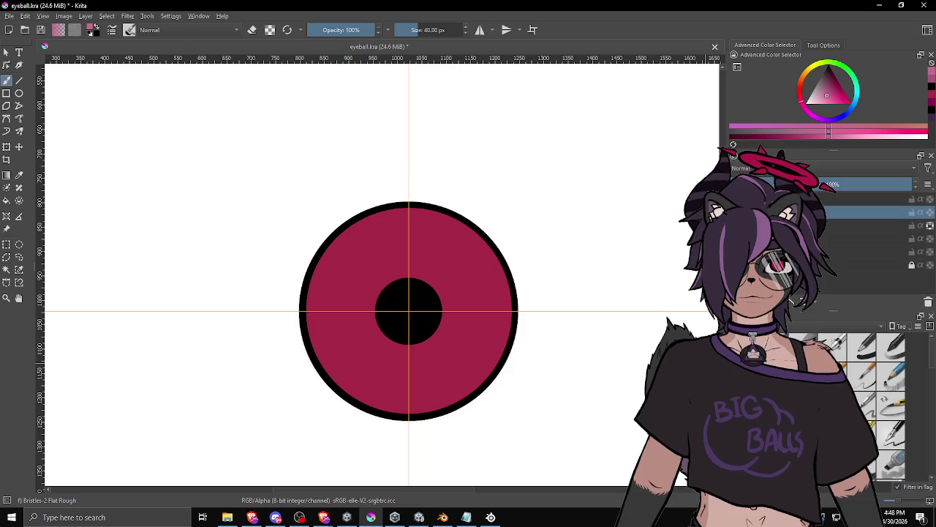
# Choose Dry Textured Creases, enlarge it to 183.59 px, and undo its test strokes.
pyautogui.click(891, 346)
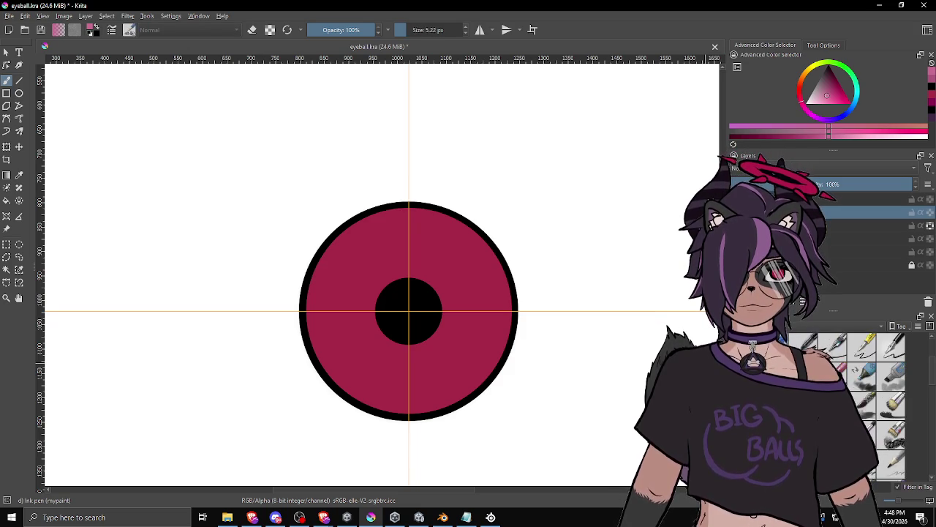
pyautogui.click(894, 436)
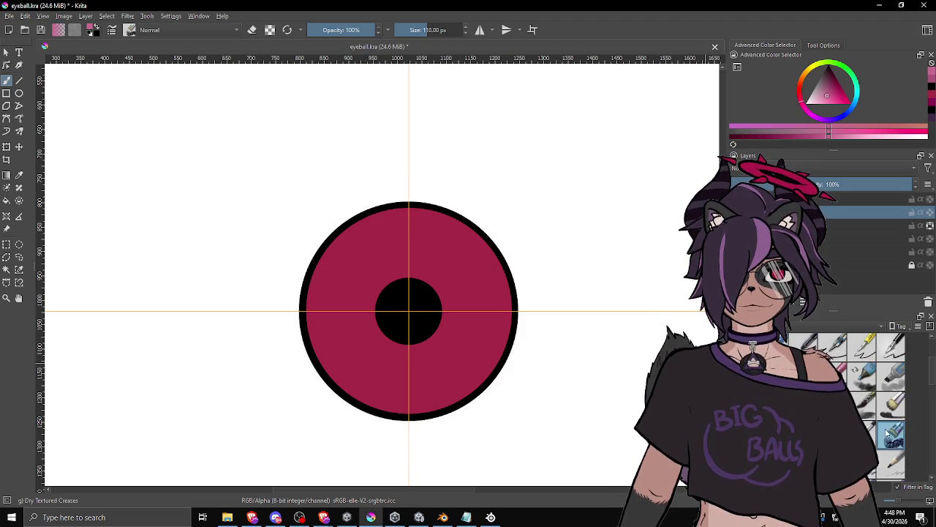
pyautogui.moveTo(481, 302)
pyautogui.mouseDown()
pyautogui.moveTo(314, 293)
pyautogui.moveTo(343, 226)
pyautogui.mouseUp()
pyautogui.hotkey('ctrl', 'z')
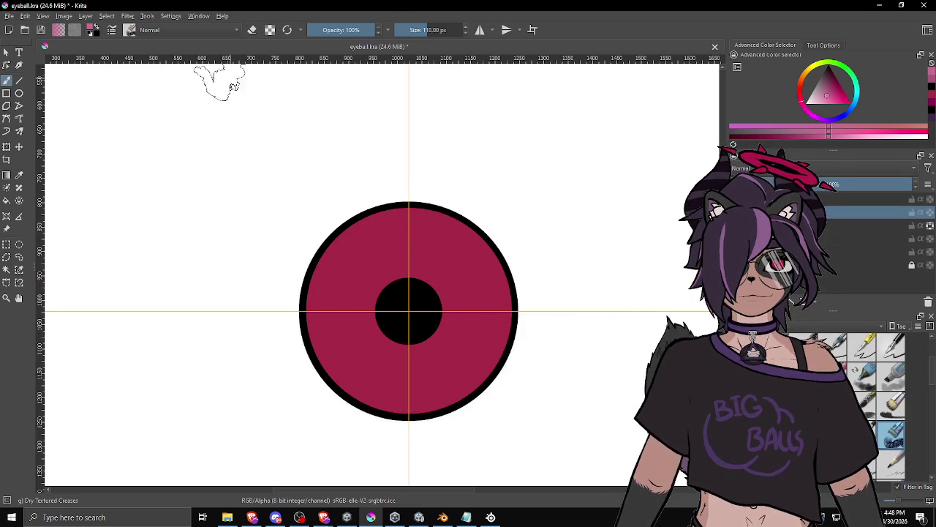
pyautogui.moveTo(428, 30); pyautogui.dragTo(439, 39)
pyautogui.moveTo(439, 227)
pyautogui.mouseDown()
pyautogui.moveTo(387, 261)
pyautogui.moveTo(262, 272)
pyautogui.mouseUp()
pyautogui.hotkey('ctrl', 'z')
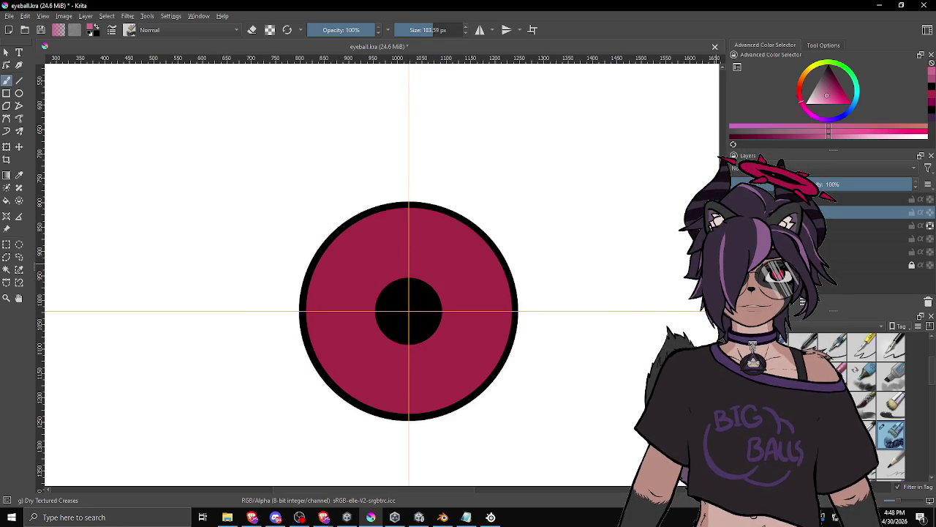
pyautogui.rightClick(780, 212)
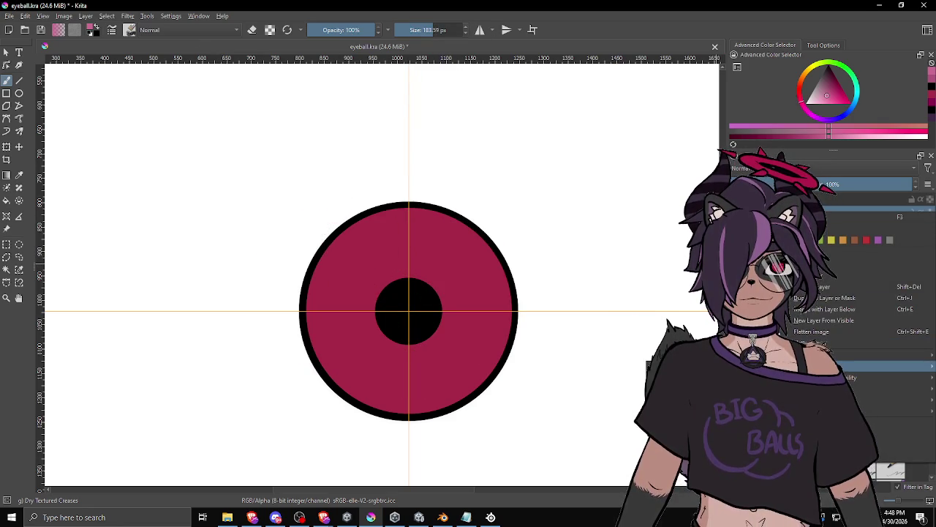
pyautogui.click(823, 279)
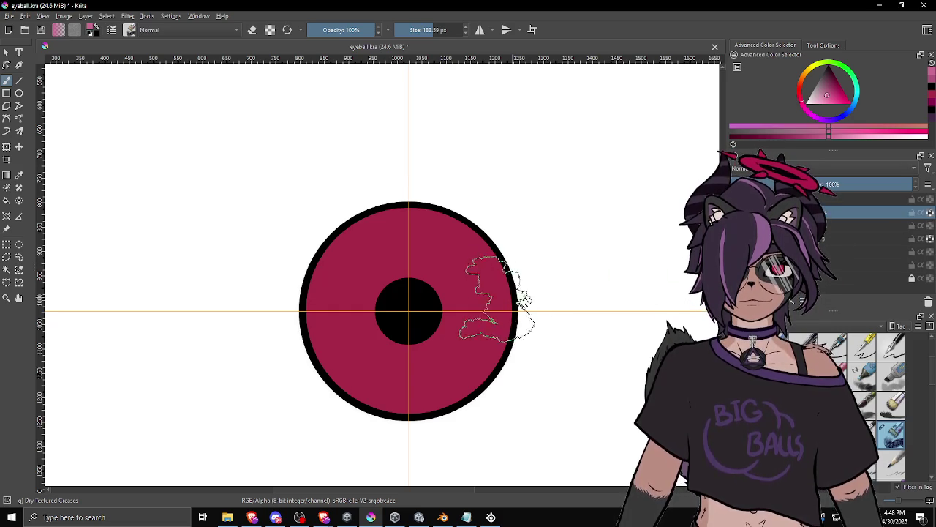
pyautogui.click(929, 214)
pyautogui.click(929, 212)
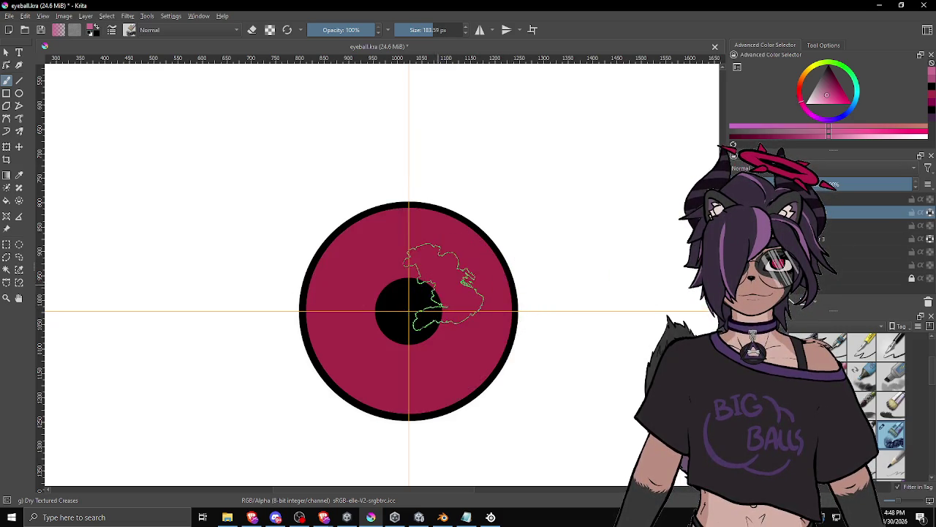
pyautogui.scroll(-5, 409, 311)
pyautogui.scroll(3, 408, 311)
pyautogui.press(']')
pyautogui.press(']')
pyautogui.press(']')
pyautogui.moveTo(430, 289); pyautogui.dragTo(441, 291)
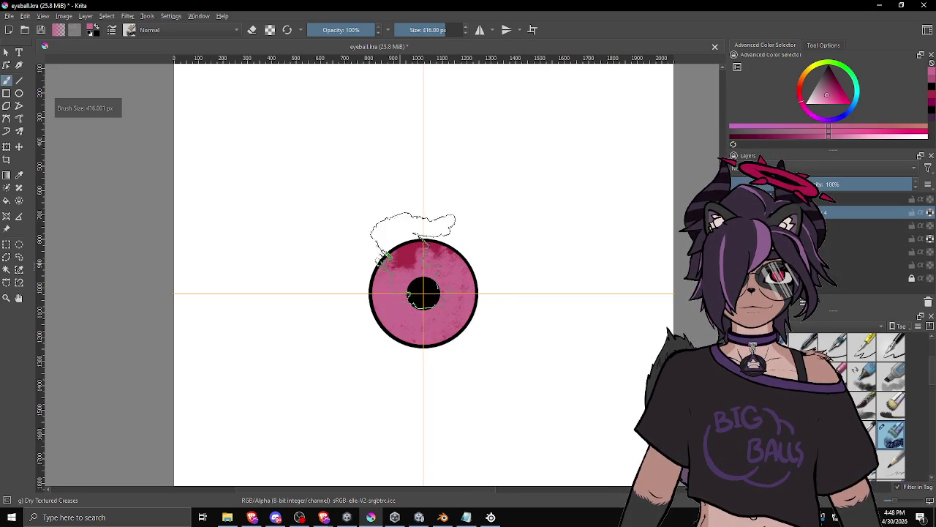
pyautogui.press('[')
pyautogui.hotkey('ctrl', 'z')
pyautogui.moveTo(447, 282)
pyautogui.mouseDown()
pyautogui.moveTo(435, 272)
pyautogui.moveTo(399, 300)
pyautogui.moveTo(434, 315)
pyautogui.moveTo(449, 254)
pyautogui.mouseUp()
pyautogui.press('[')
pyautogui.press('[')
pyautogui.press('[')
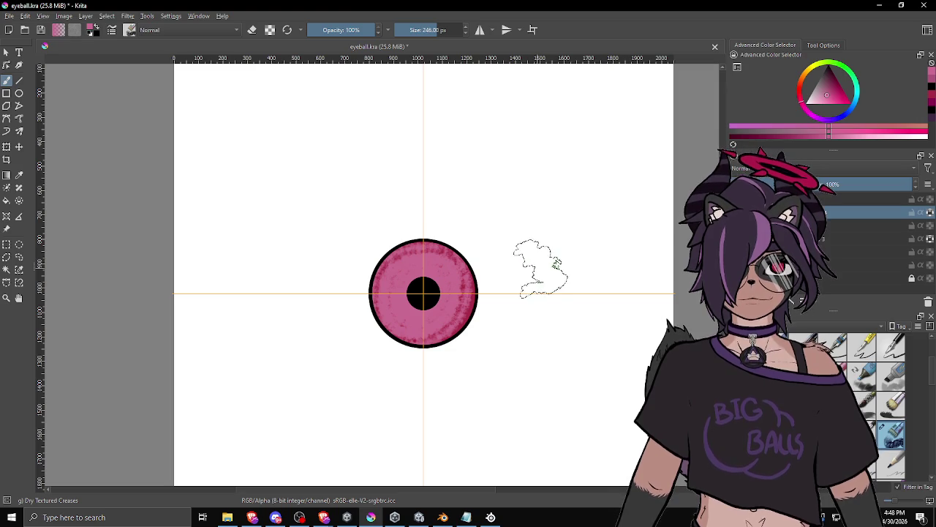
pyautogui.hotkey('ctrl', 'z')
pyautogui.hotkey('ctrl', 'z')
pyautogui.hotkey('ctrl', 'z')
pyautogui.scroll(-3, 878, 381)
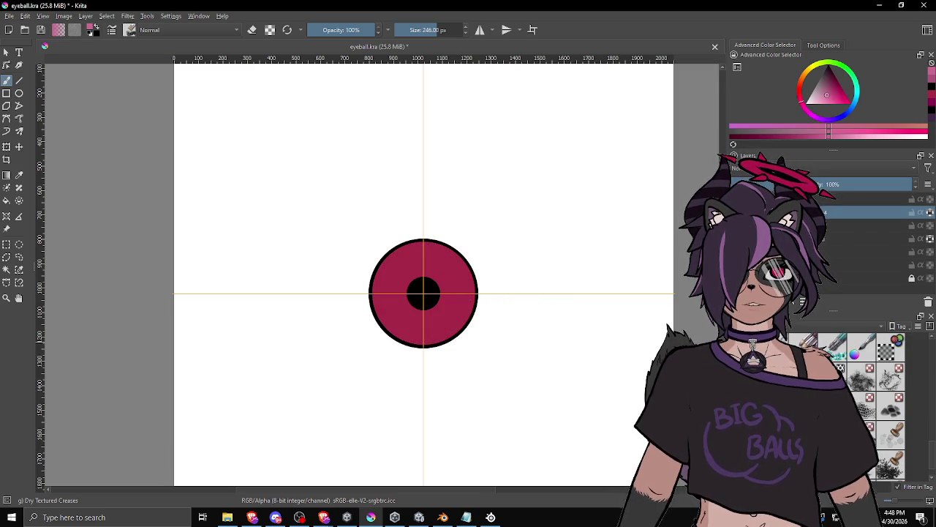
# Try a test stroke and hair-textured strokes over the iris, undoing each.
pyautogui.moveTo(447, 278); pyautogui.dragTo(395, 322)
pyautogui.hotkey('ctrl', 'z')
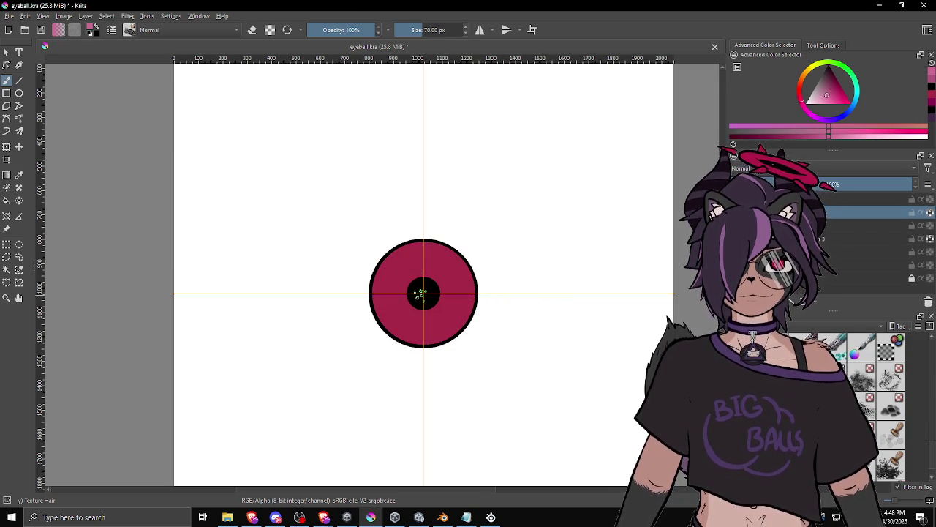
pyautogui.press(']')
pyautogui.moveTo(413, 292)
pyautogui.mouseDown()
pyautogui.moveTo(476, 333)
pyautogui.moveTo(376, 251)
pyautogui.moveTo(424, 235)
pyautogui.mouseUp()
pyautogui.hotkey('ctrl', 'z')
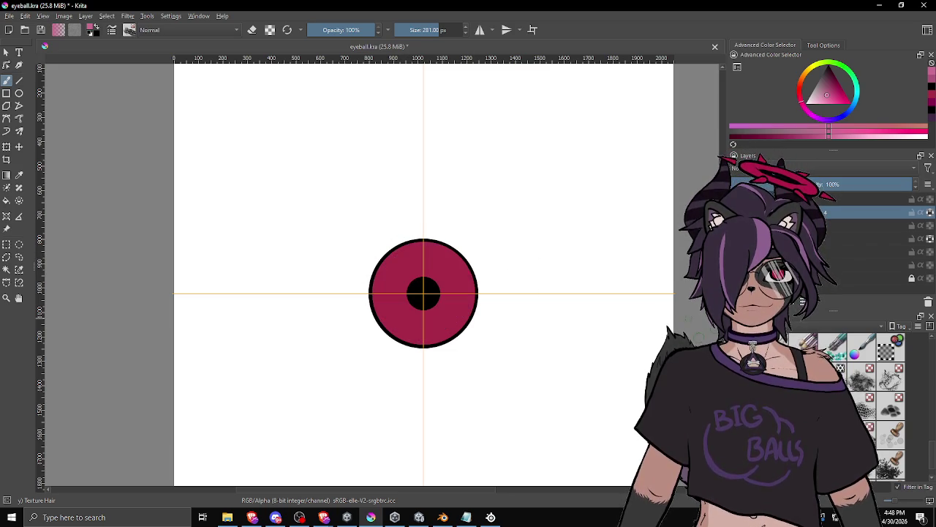
# Test and undo another textured preset, then paint the iris with the Texture Crackles brush.
pyautogui.scroll(-2, 878, 381)
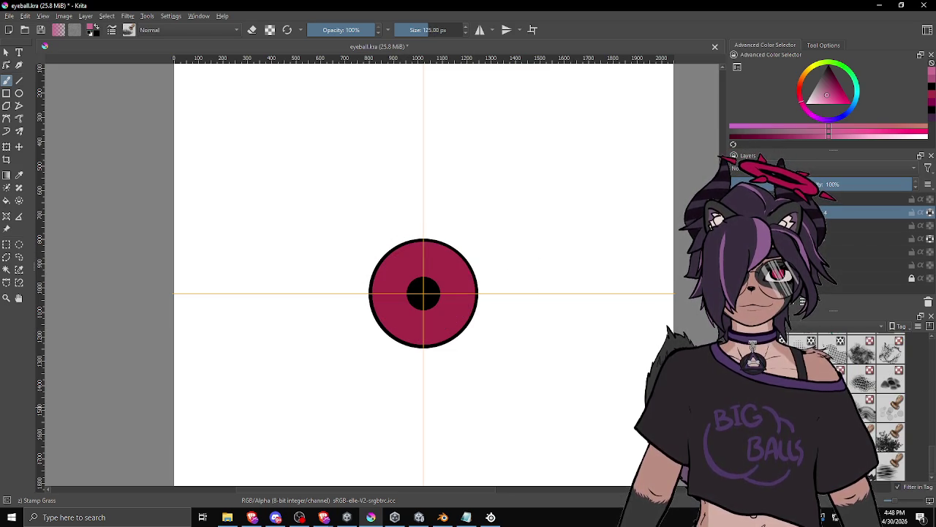
pyautogui.moveTo(447, 289)
pyautogui.mouseDown()
pyautogui.moveTo(387, 275)
pyautogui.moveTo(426, 327)
pyautogui.mouseUp()
pyautogui.hotkey('ctrl', 'z')
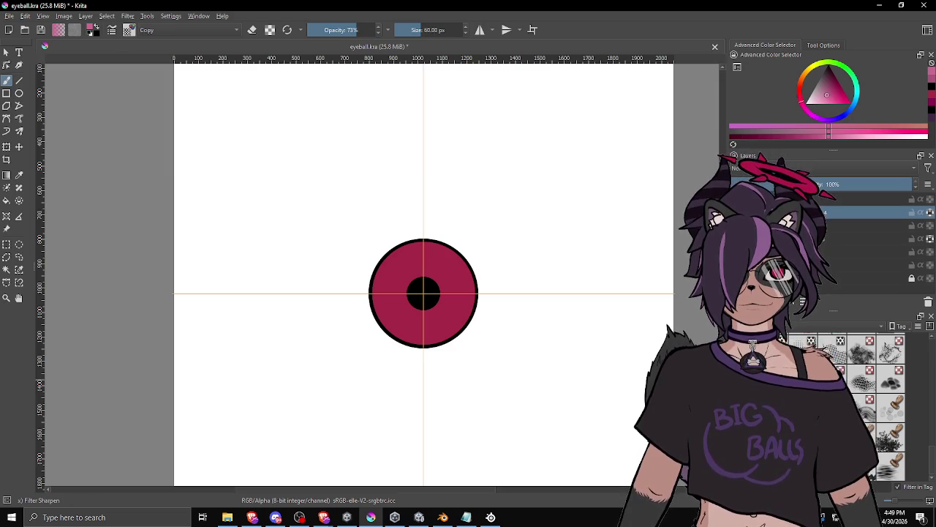
pyautogui.scroll(3, 878, 403)
pyautogui.click(891, 436)
pyautogui.moveTo(422, 293)
pyautogui.mouseDown()
pyautogui.moveTo(355, 317)
pyautogui.moveTo(533, 303)
pyautogui.moveTo(486, 262)
pyautogui.mouseUp()
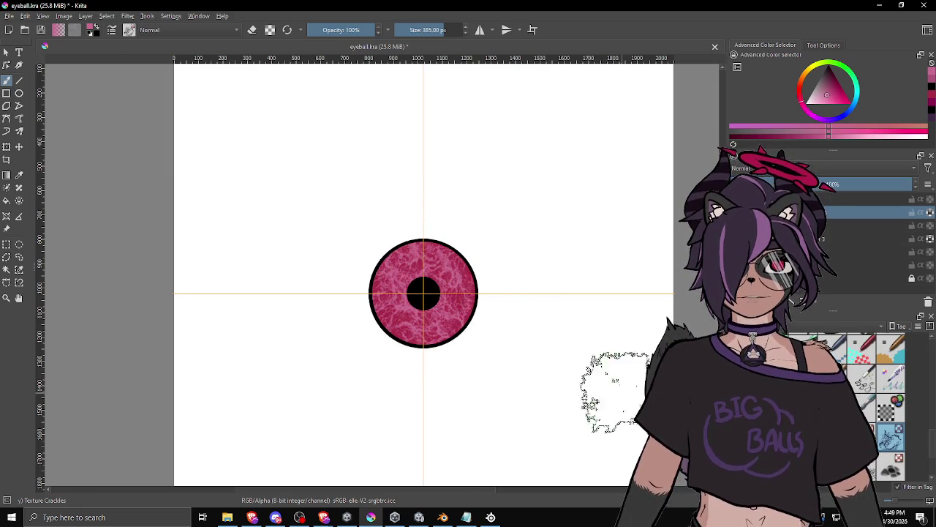
# Pan the canvas so the crackle-textured eyeball sits to the left, and browse the menus.
pyautogui.moveTo(515, 366); pyautogui.dragTo(541, 349)
pyautogui.moveTo(418, 286); pyautogui.dragTo(323, 290)
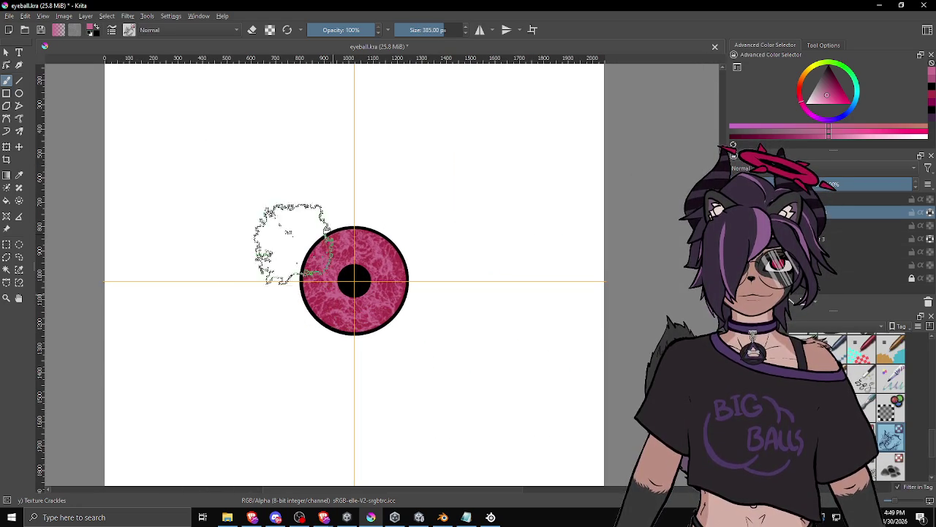
pyautogui.click(9, 18)
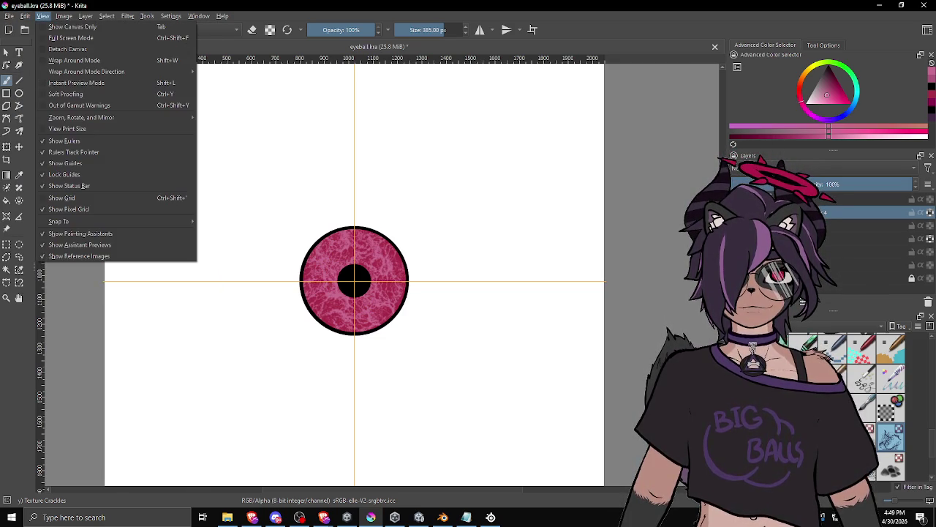
pyautogui.click(43, 16)
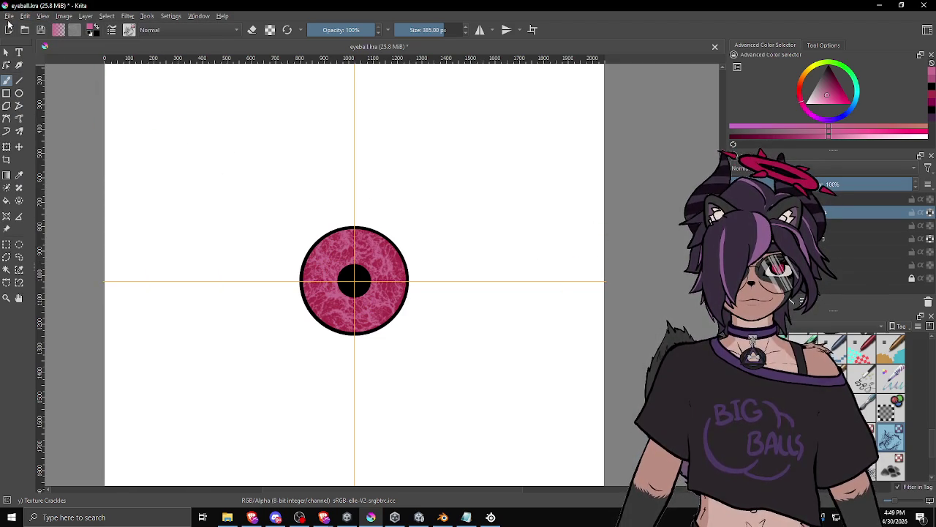
pyautogui.click(7, 17)
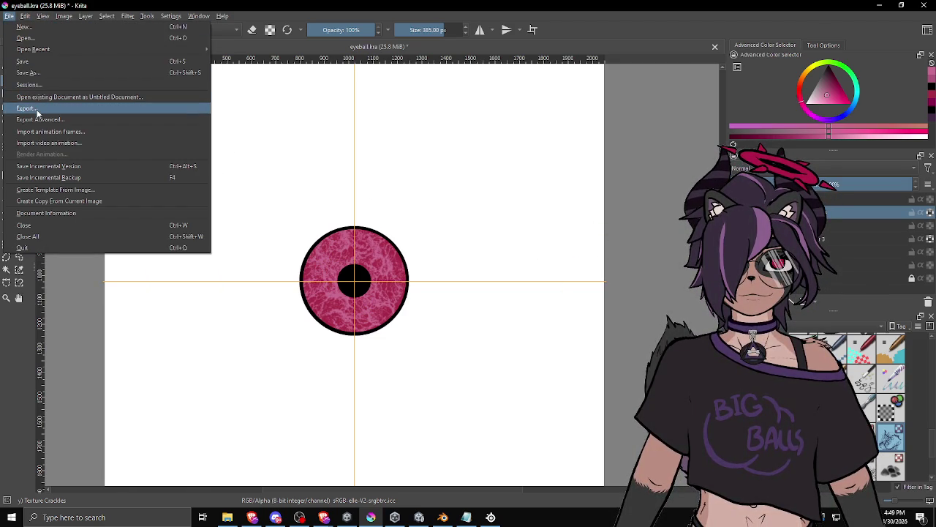
# Export the eyeball painting as a PNG with the default options, then return to Unity.
pyautogui.click(37, 112)
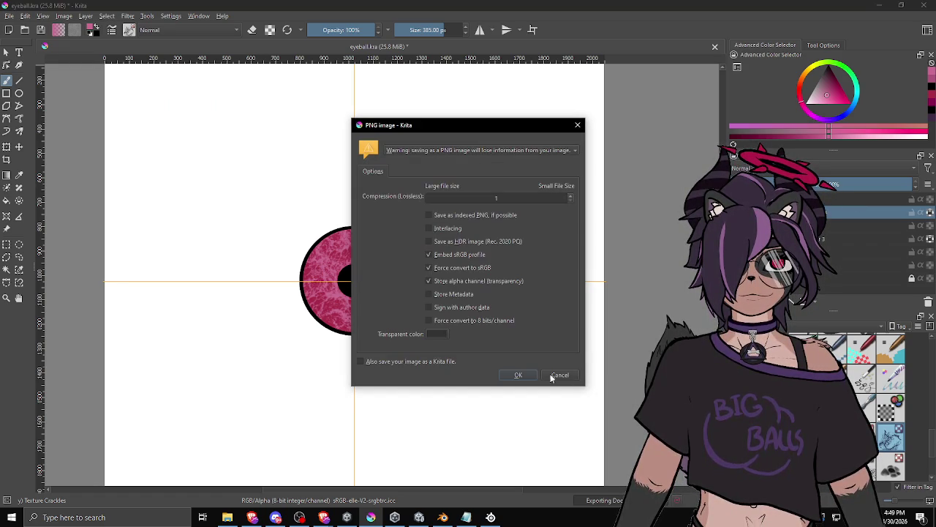
pyautogui.click(518, 375)
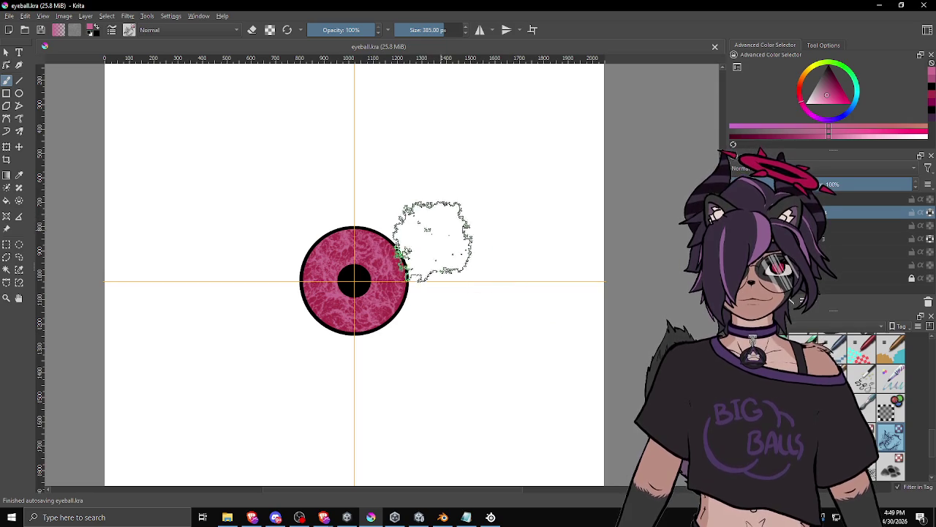
pyautogui.click(419, 517)
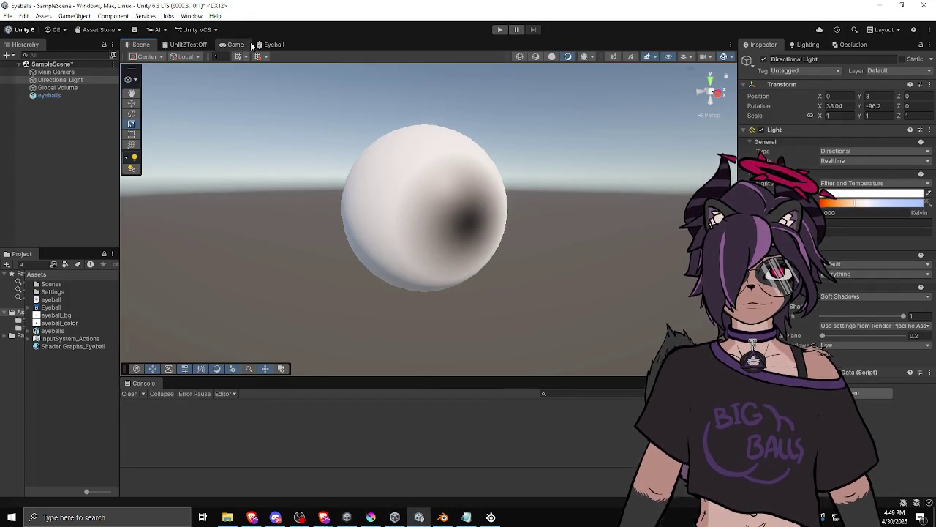
# In the Eyeball shader graph, add a new property named Color and rename it MainTex.
pyautogui.click(274, 44)
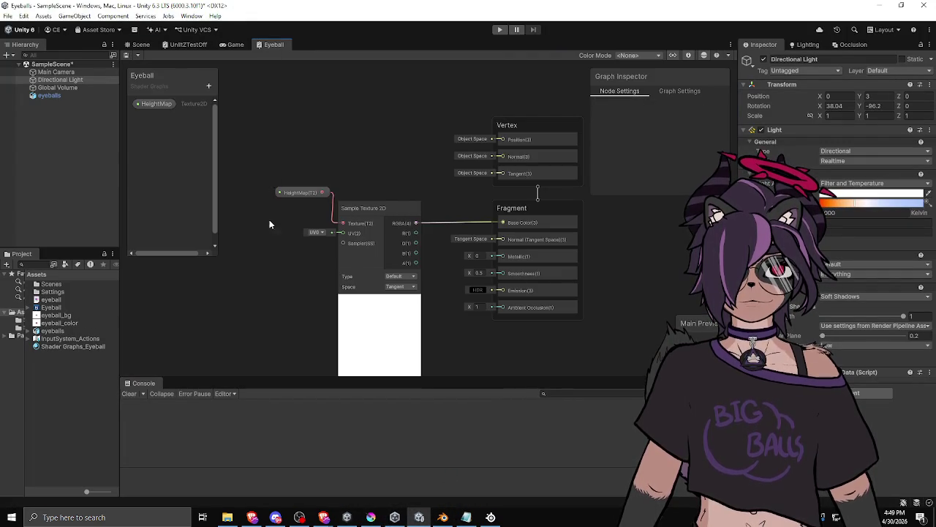
pyautogui.click(209, 88)
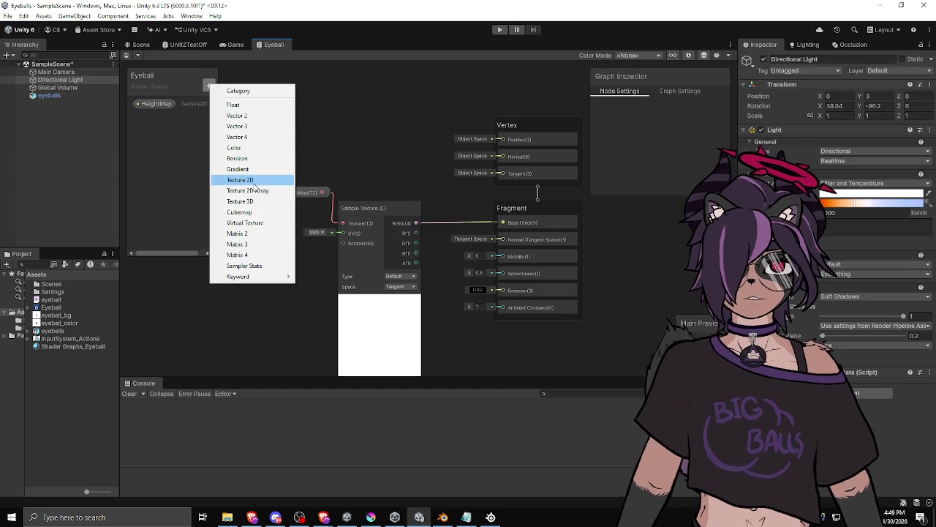
pyautogui.click(253, 181)
pyautogui.write('Color')
pyautogui.press('Return')
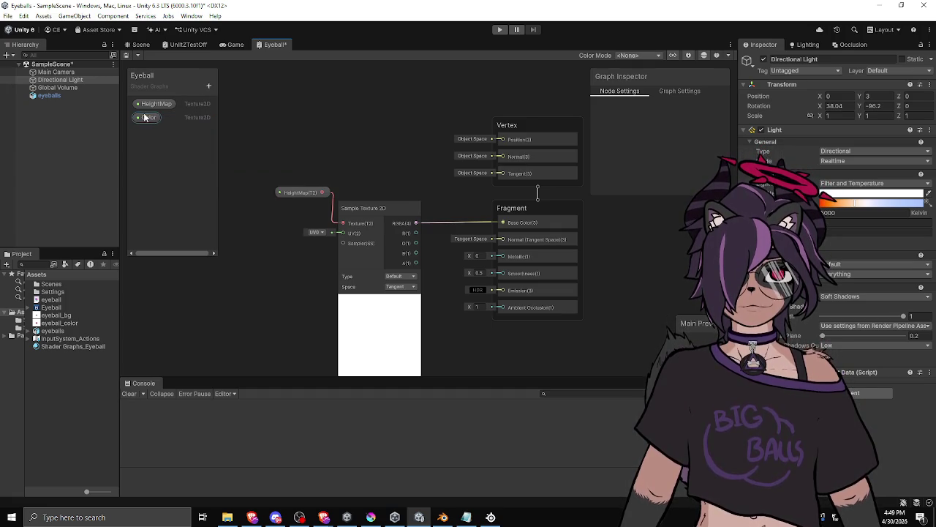
pyautogui.rightClick(146, 118)
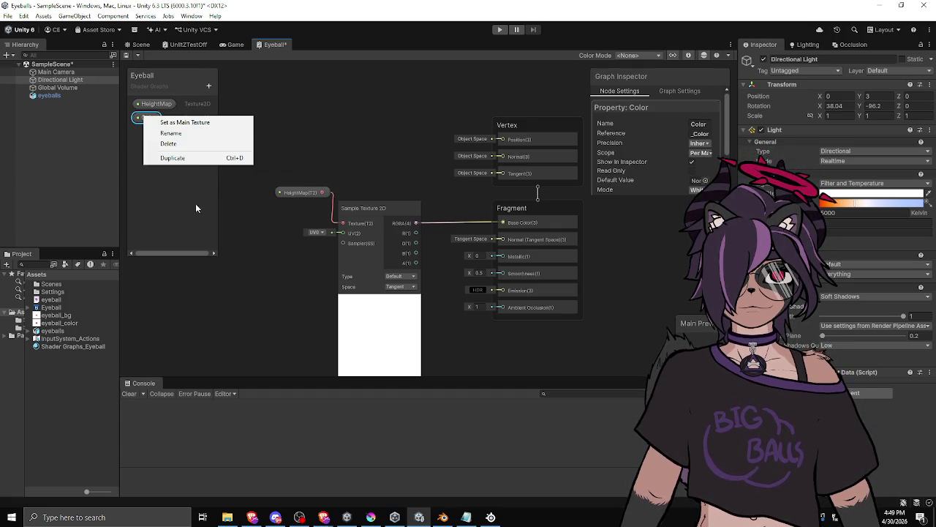
pyautogui.click(176, 136)
pyautogui.write('MainT')
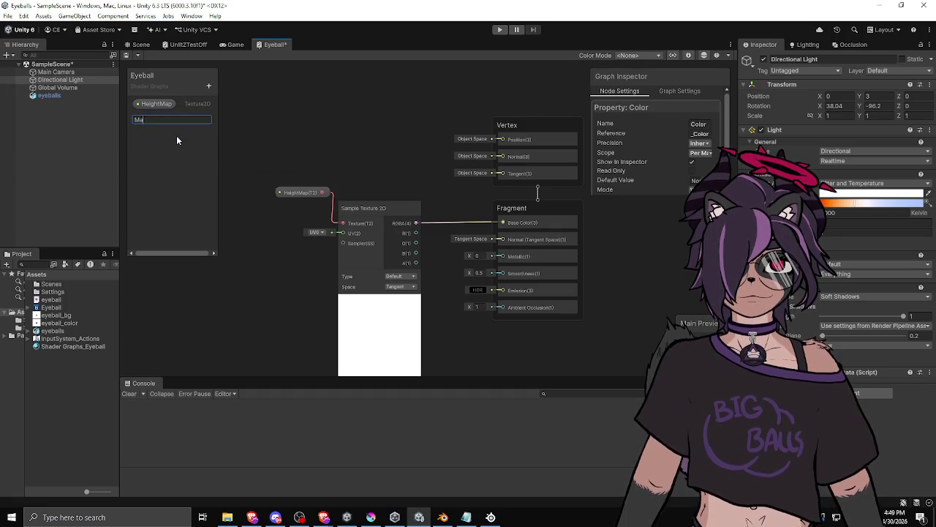
pyautogui.write('ex')
pyautogui.press('Return')
# Place MainTex in the graph, rearrange the sampler nodes, and delete the unwanted Sample Flipbook node.
pyautogui.moveTo(150, 116)
pyautogui.mouseDown()
pyautogui.moveTo(321, 137)
pyautogui.moveTo(293, 136)
pyautogui.moveTo(330, 126)
pyautogui.mouseUp()
pyautogui.write('sample')
pyautogui.press('Return')
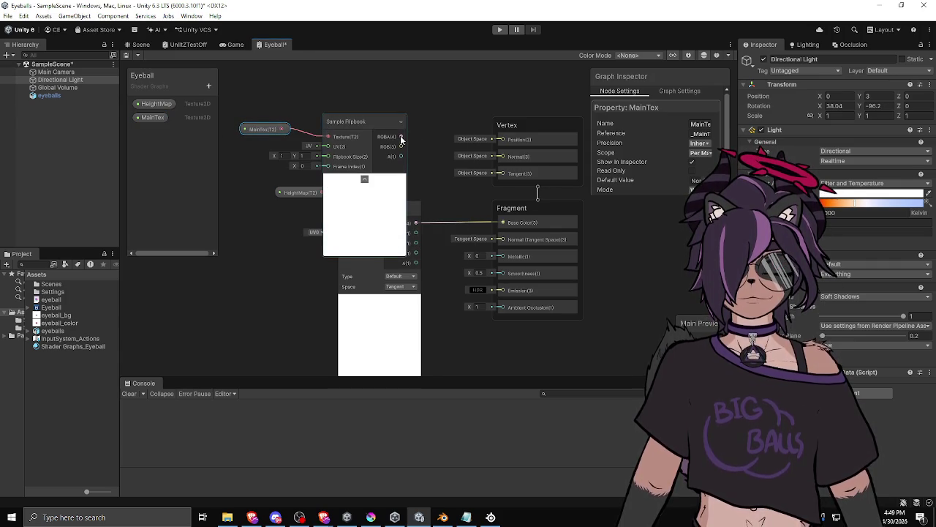
pyautogui.click(381, 204)
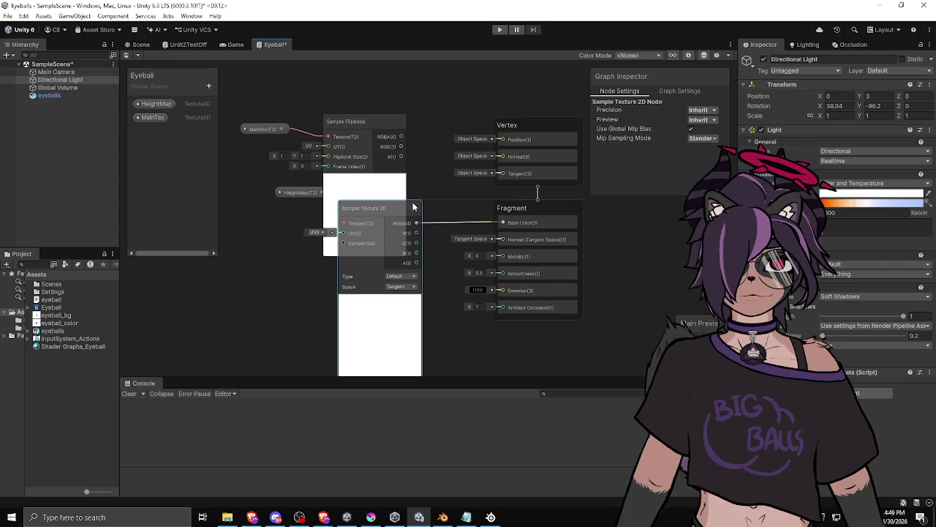
pyautogui.moveTo(381, 203)
pyautogui.mouseDown()
pyautogui.moveTo(317, 258)
pyautogui.moveTo(221, 282)
pyautogui.moveTo(248, 293)
pyautogui.mouseUp()
pyautogui.moveTo(294, 191)
pyautogui.mouseDown()
pyautogui.moveTo(154, 288)
pyautogui.moveTo(209, 305)
pyautogui.moveTo(199, 313)
pyautogui.mouseUp()
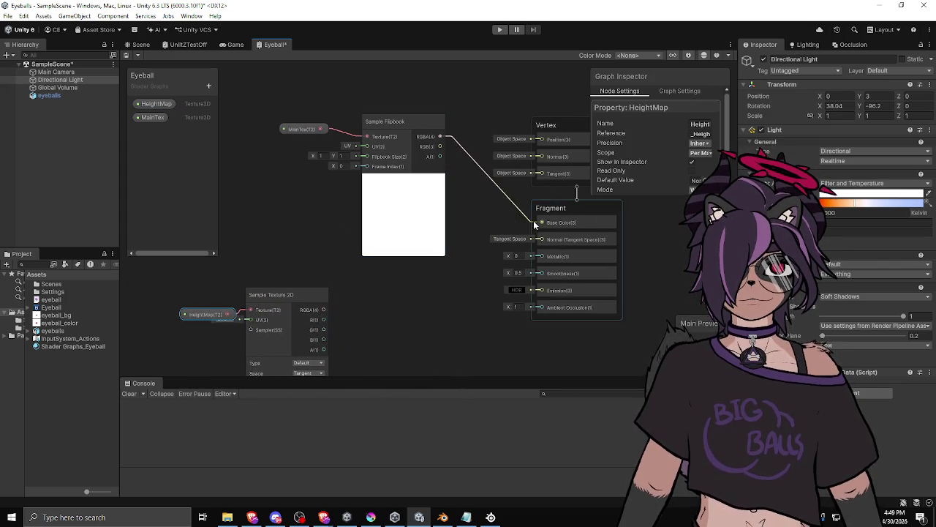
pyautogui.moveTo(400, 124); pyautogui.dragTo(385, 137)
pyautogui.moveTo(302, 130); pyautogui.dragTo(284, 150)
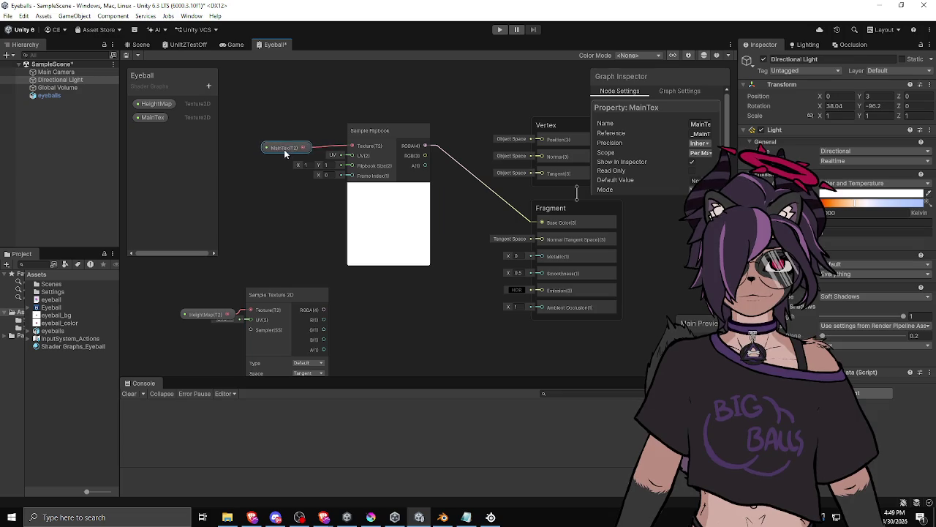
pyautogui.click(394, 130)
pyautogui.press('Delete')
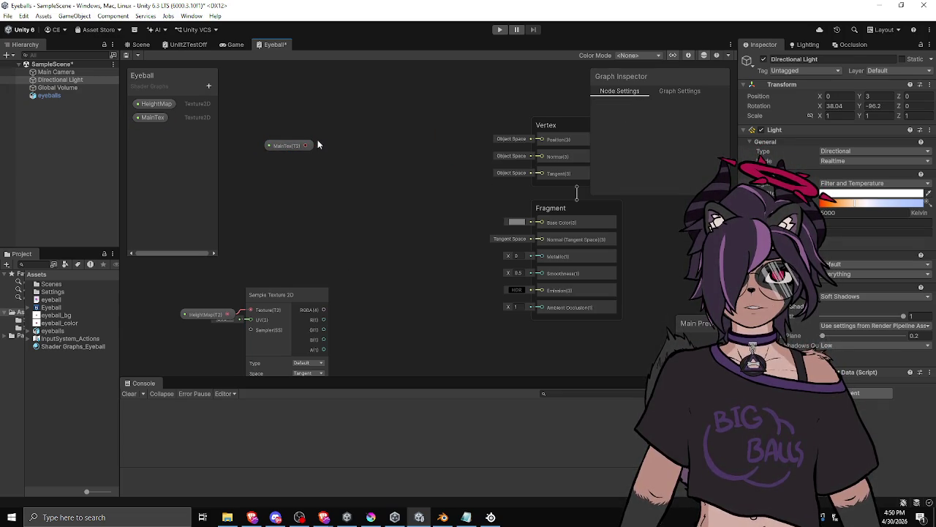
# Feed MainTex into a new Sample Texture 2D node and wire its RGBA into Base Color.
pyautogui.moveTo(354, 151); pyautogui.dragTo(345, 147)
pyautogui.write('Sample')
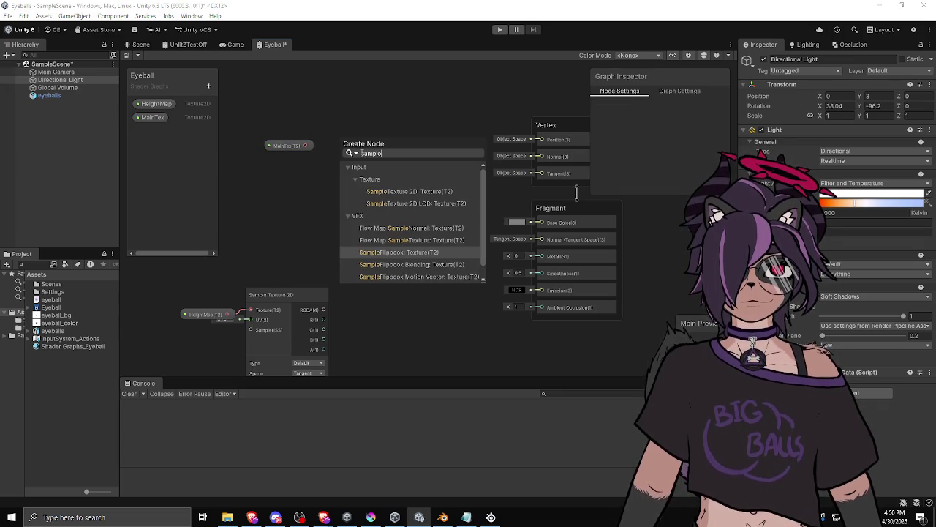
pyautogui.press('Up')
pyautogui.press('Up')
pyautogui.press('Up')
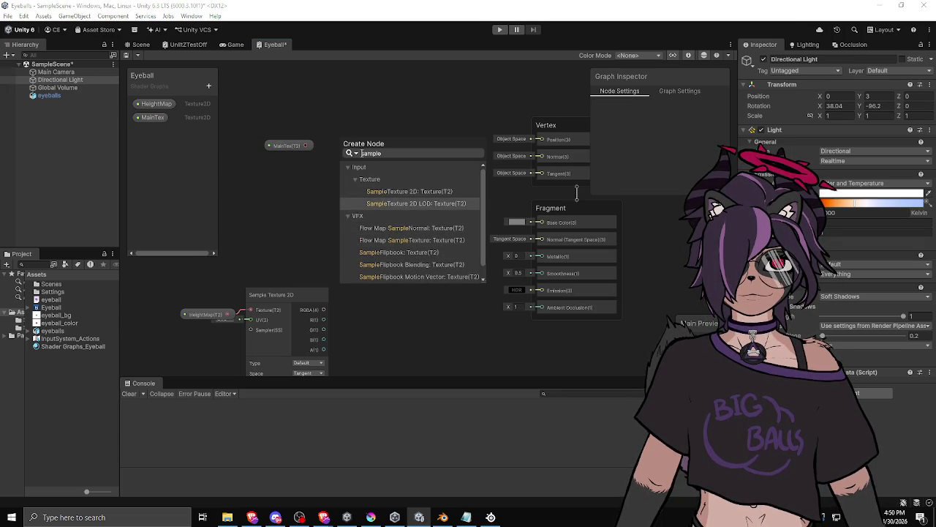
pyautogui.press('Return')
pyautogui.moveTo(537, 223); pyautogui.dragTo(540, 222)
pyautogui.moveTo(297, 147); pyautogui.dragTo(291, 162)
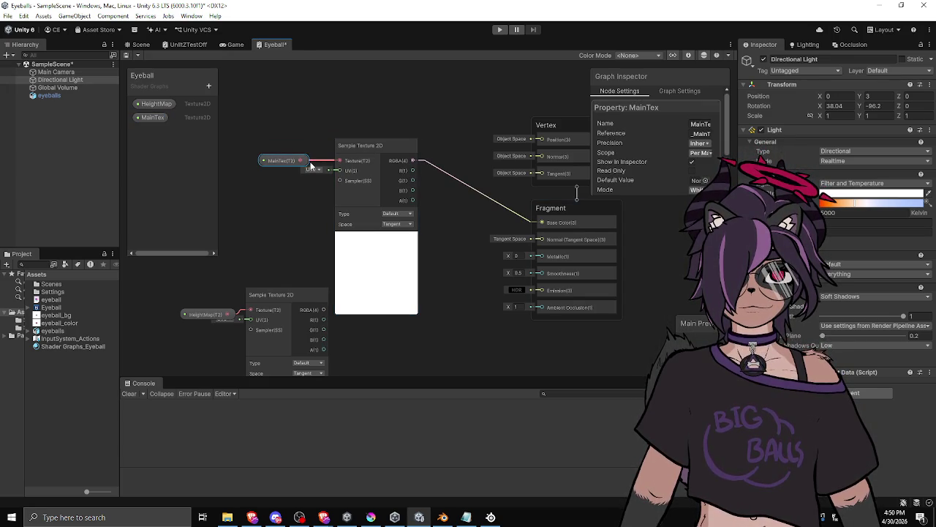
# Collapse both sampler previews, reposition the HeightMap and MainTex node pairs, and return to the Scene view.
pyautogui.click(225, 316)
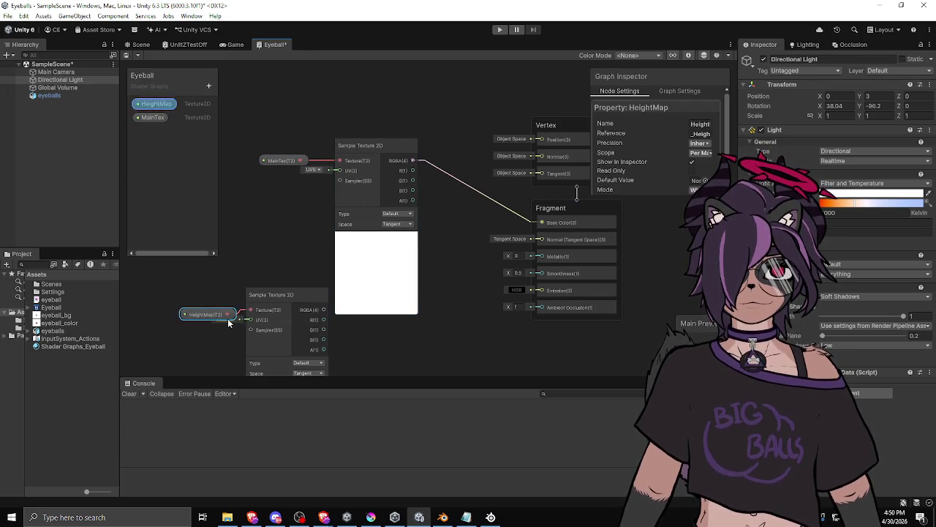
pyautogui.moveTo(229, 321); pyautogui.dragTo(223, 315)
pyautogui.scroll(-1, 315, 168)
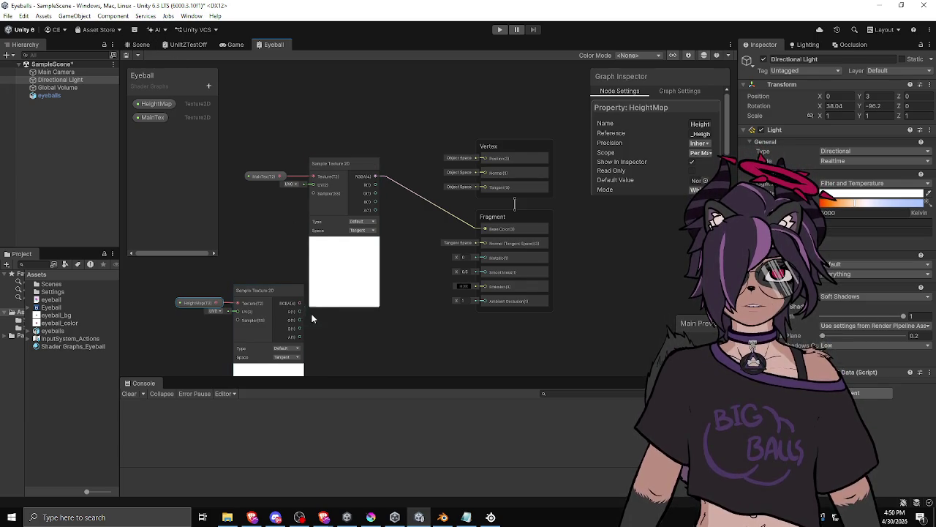
pyautogui.press('a')
pyautogui.click(336, 328)
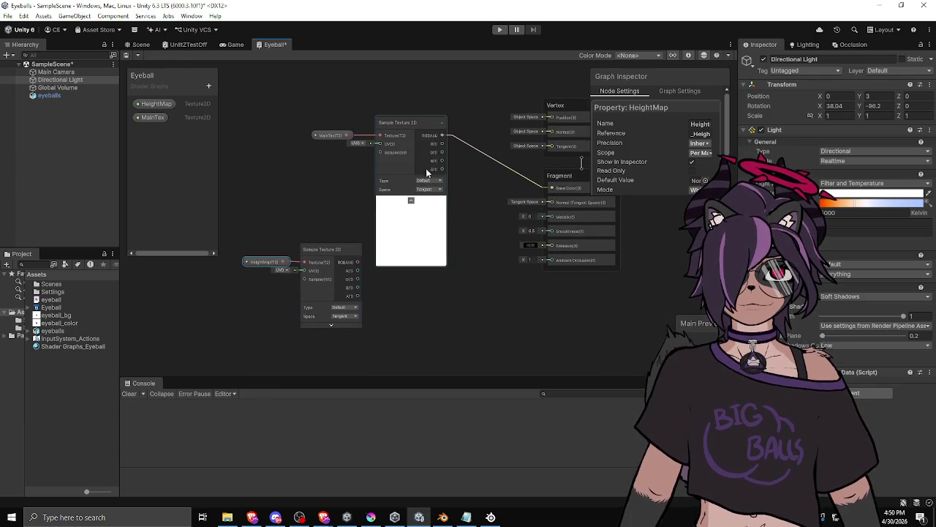
pyautogui.click(412, 201)
pyautogui.keyDown('shift'); pyautogui.click(328, 253); pyautogui.keyUp('shift')
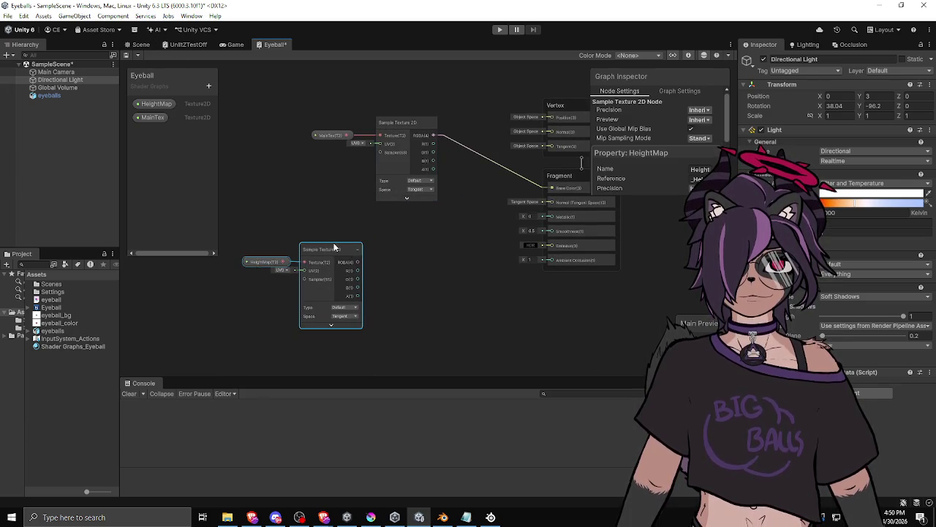
pyautogui.moveTo(328, 252); pyautogui.dragTo(237, 288)
pyautogui.moveTo(397, 117)
pyautogui.mouseDown()
pyautogui.moveTo(351, 153)
pyautogui.moveTo(353, 163)
pyautogui.mouseUp()
pyautogui.click(140, 45)
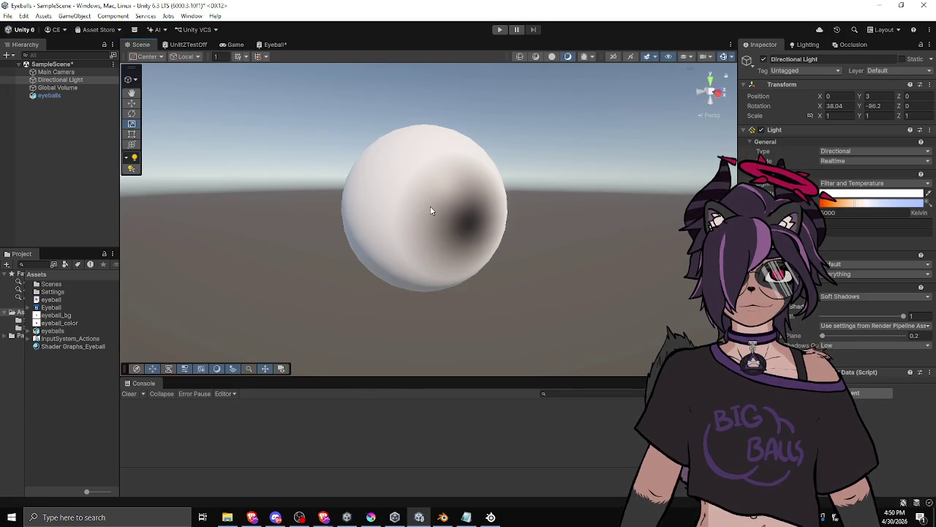
pyautogui.click(271, 46)
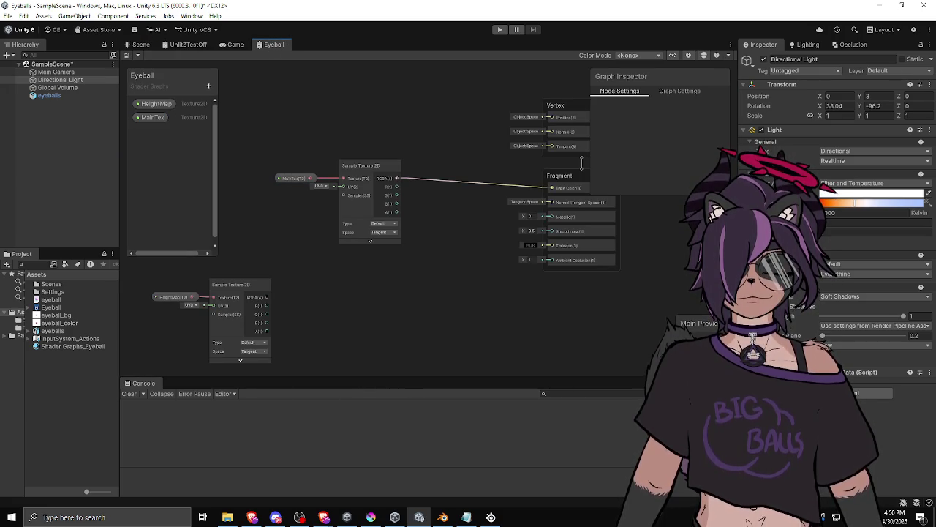
pyautogui.hotkey('alt', 'Tab')
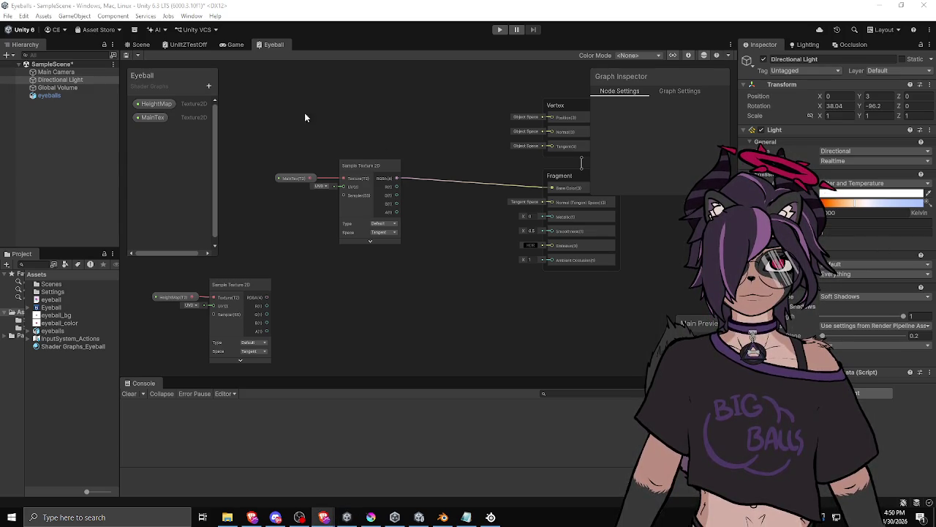
pyautogui.click(139, 45)
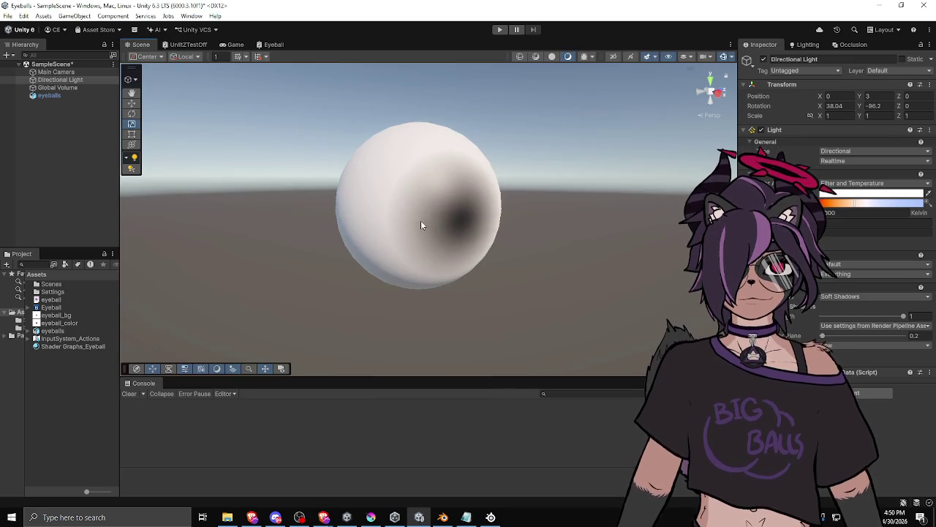
# Drag the eyeball_color texture onto the MainTex slot of the Shader Graphs_Eyeball material.
pyautogui.click(420, 222)
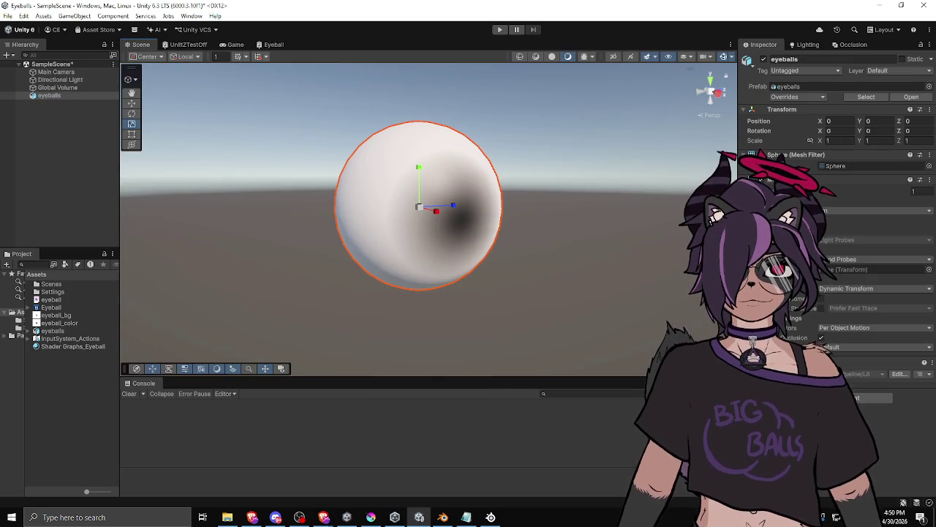
pyautogui.click(62, 346)
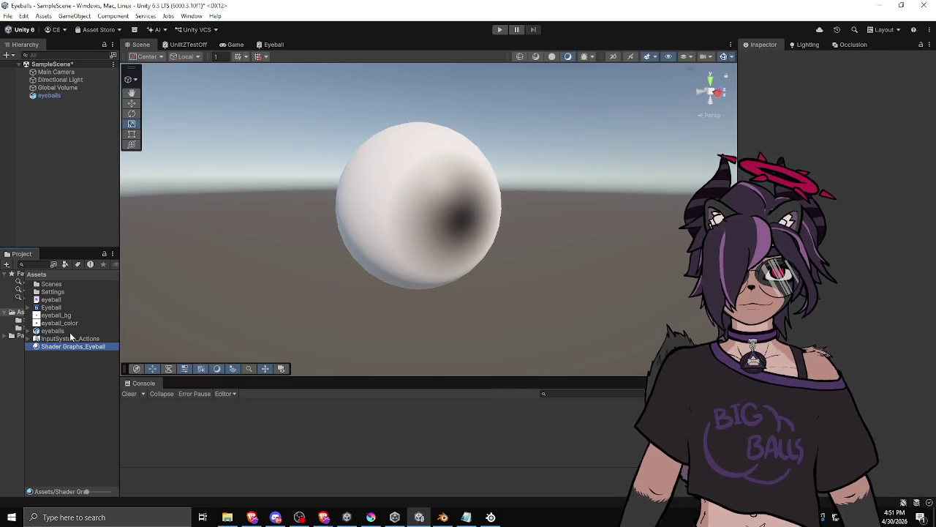
pyautogui.doubleClick(72, 346)
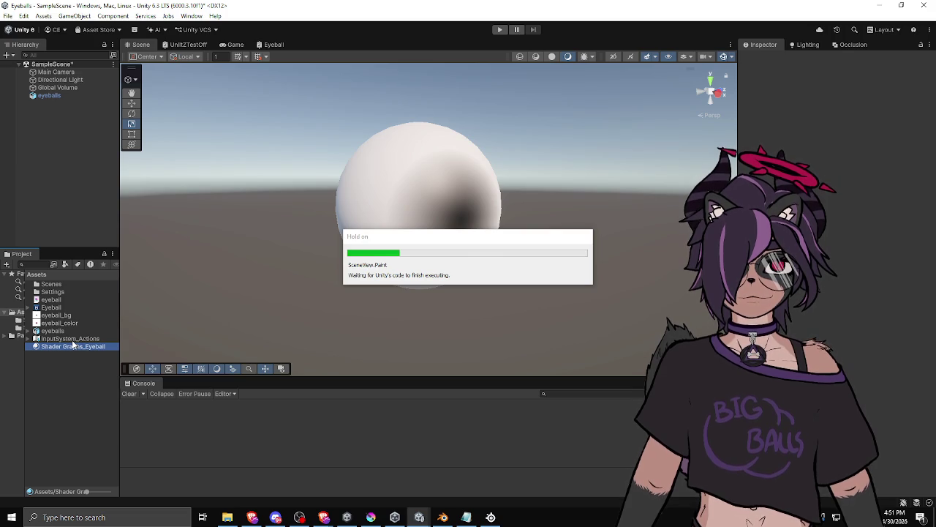
pyautogui.click(71, 345)
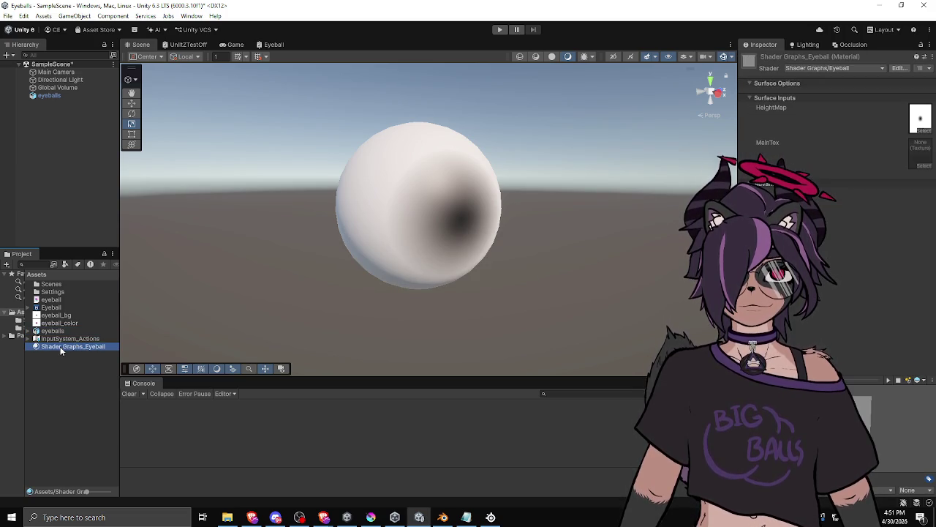
pyautogui.moveTo(59, 323)
pyautogui.mouseDown()
pyautogui.moveTo(512, 220)
pyautogui.moveTo(920, 153)
pyautogui.mouseUp()
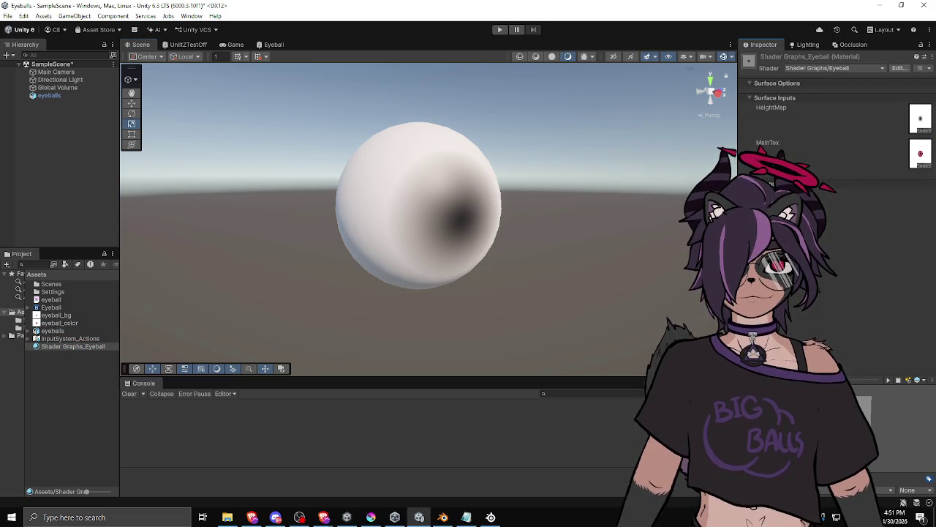